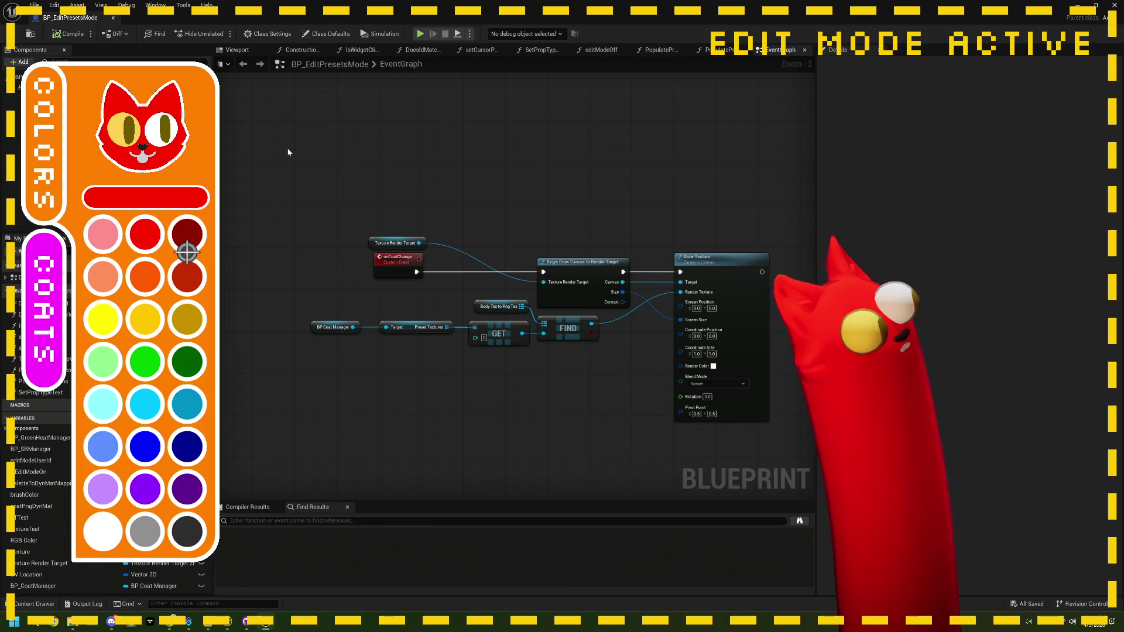
# Paint the cat's right eye teal, then paint both eyes white using the Colors palette.
pyautogui.click(193, 404)
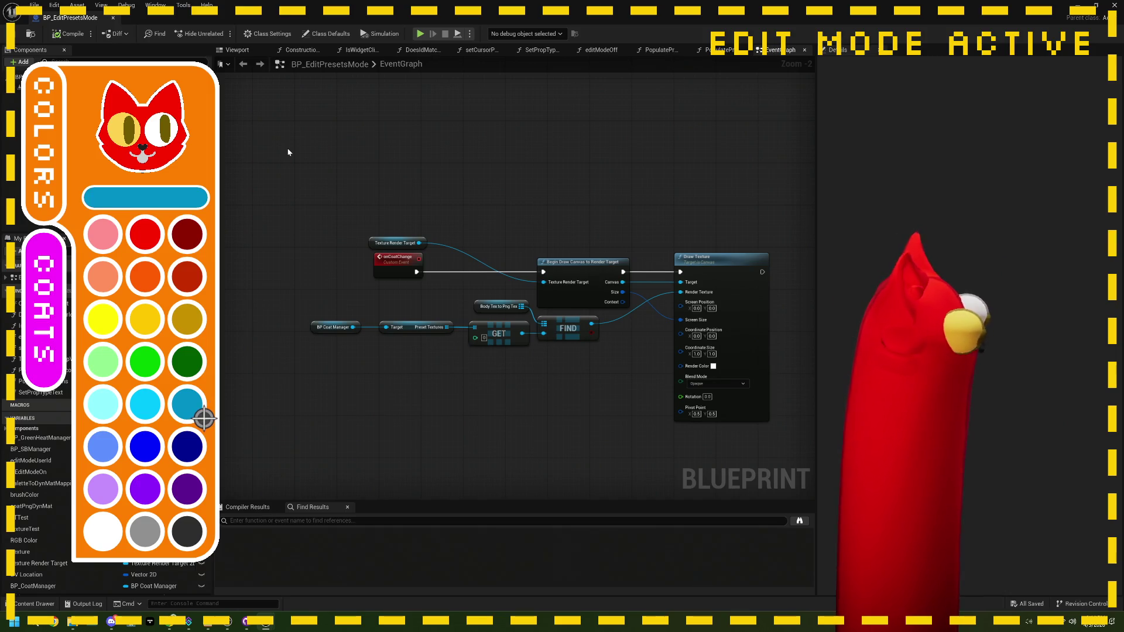
pyautogui.moveTo(168, 156); pyautogui.dragTo(169, 144)
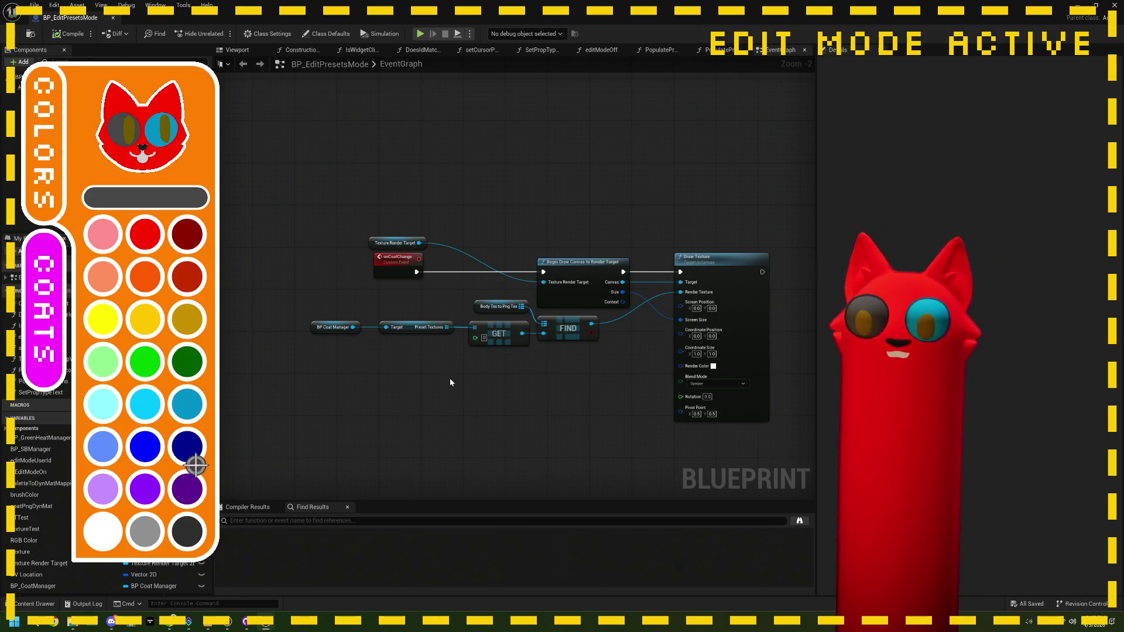
pyautogui.click(116, 534)
pyautogui.moveTo(298, 165)
pyautogui.mouseDown()
pyautogui.moveTo(676, 437)
pyautogui.moveTo(731, 457)
pyautogui.mouseUp()
pyautogui.click(637, 413)
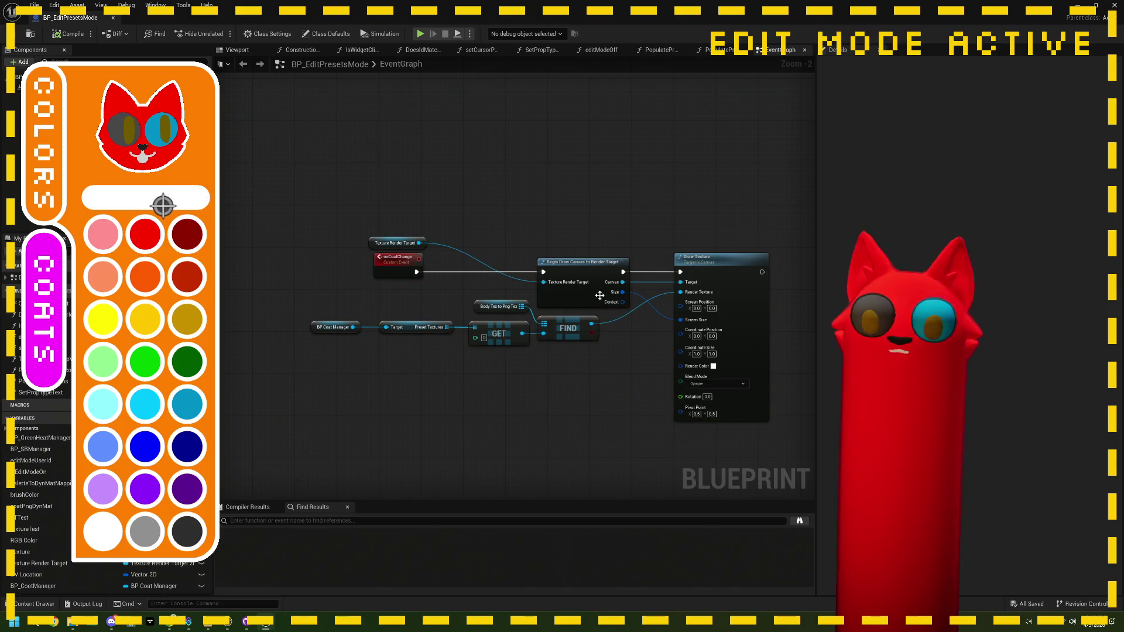
pyautogui.click(170, 149)
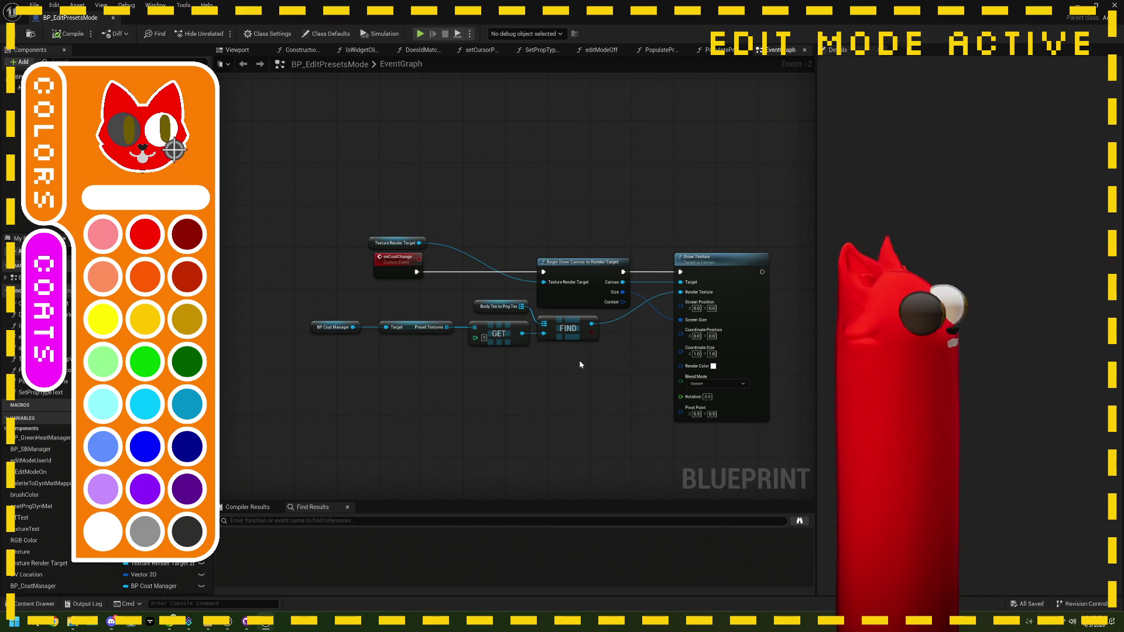
pyautogui.click(136, 150)
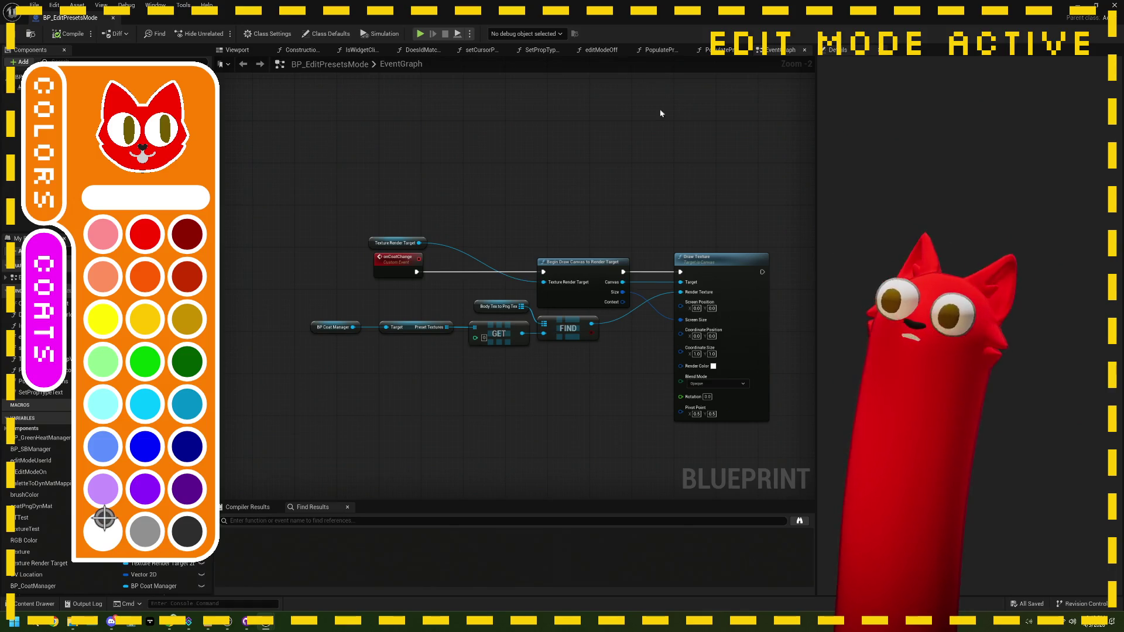
# Navigate to the 'coat clicked, set coat type' comment and select the Is Widget Clicked node.
pyautogui.scroll(-3, 573, 217)
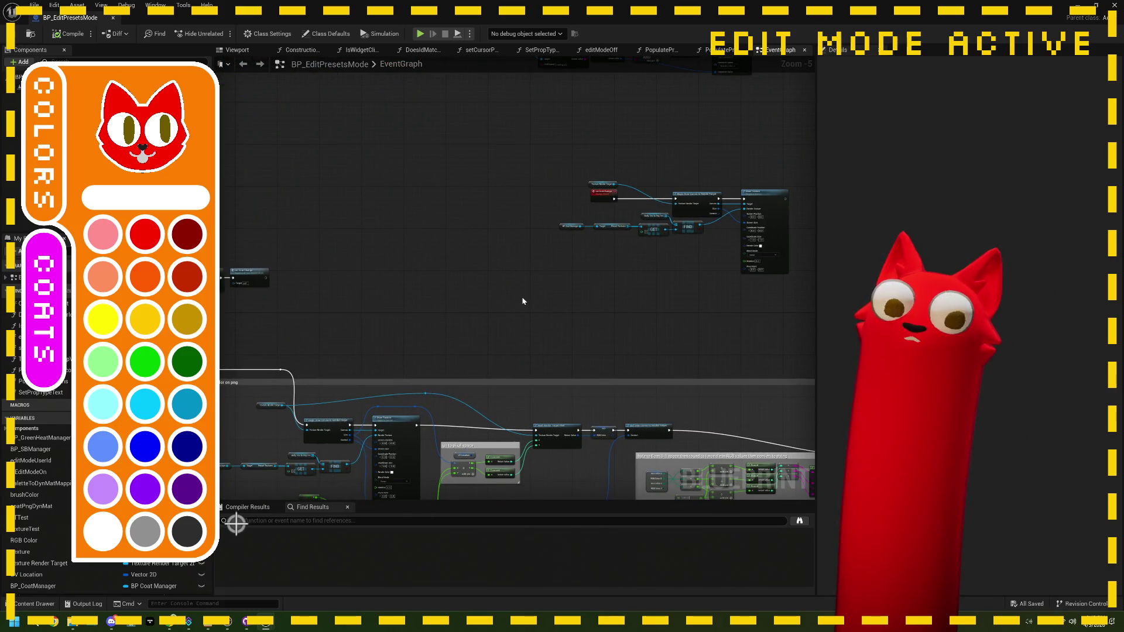
pyautogui.scroll(-1, 522, 301)
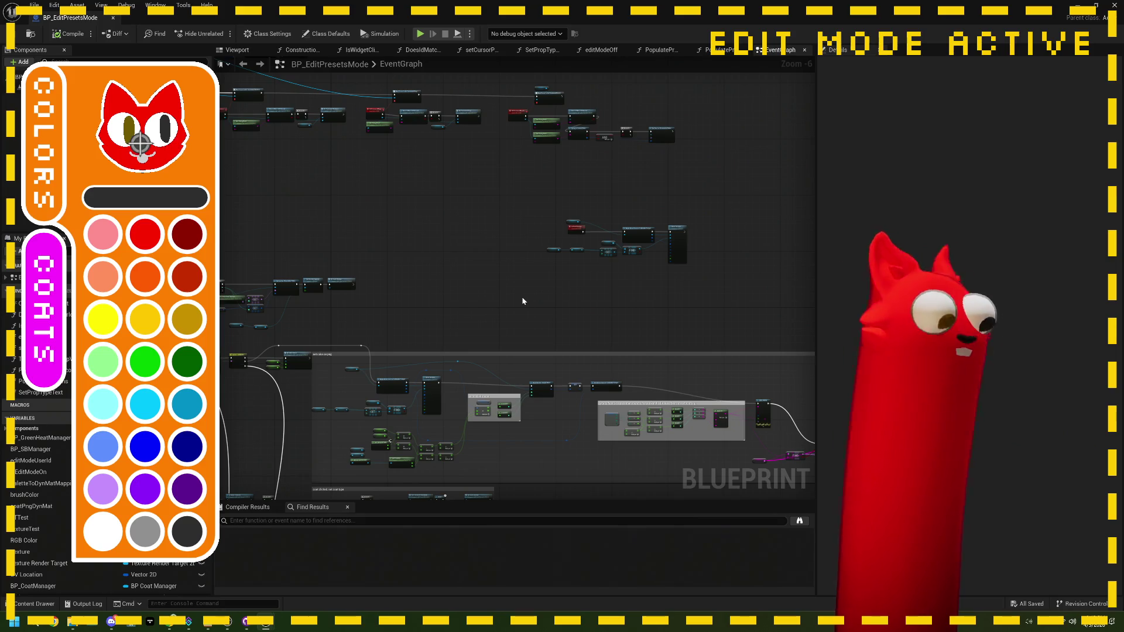
pyautogui.moveTo(619, 296)
pyautogui.mouseDown()
pyautogui.moveTo(590, 326)
pyautogui.moveTo(481, 351)
pyautogui.mouseUp()
pyautogui.scroll(1, 481, 352)
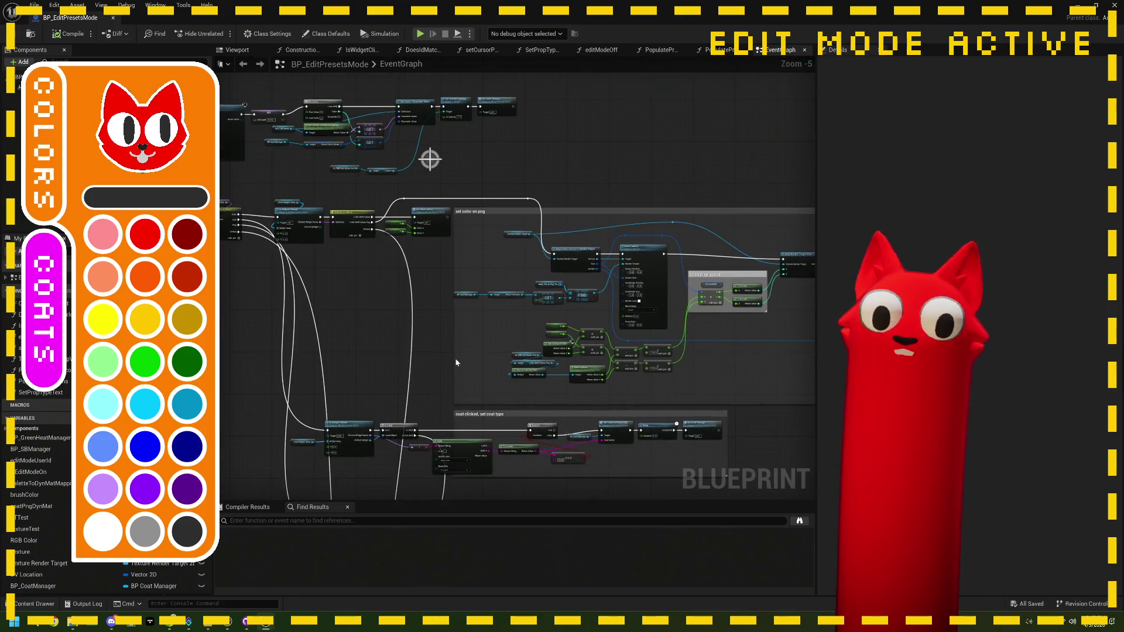
pyautogui.scroll(2, 456, 336)
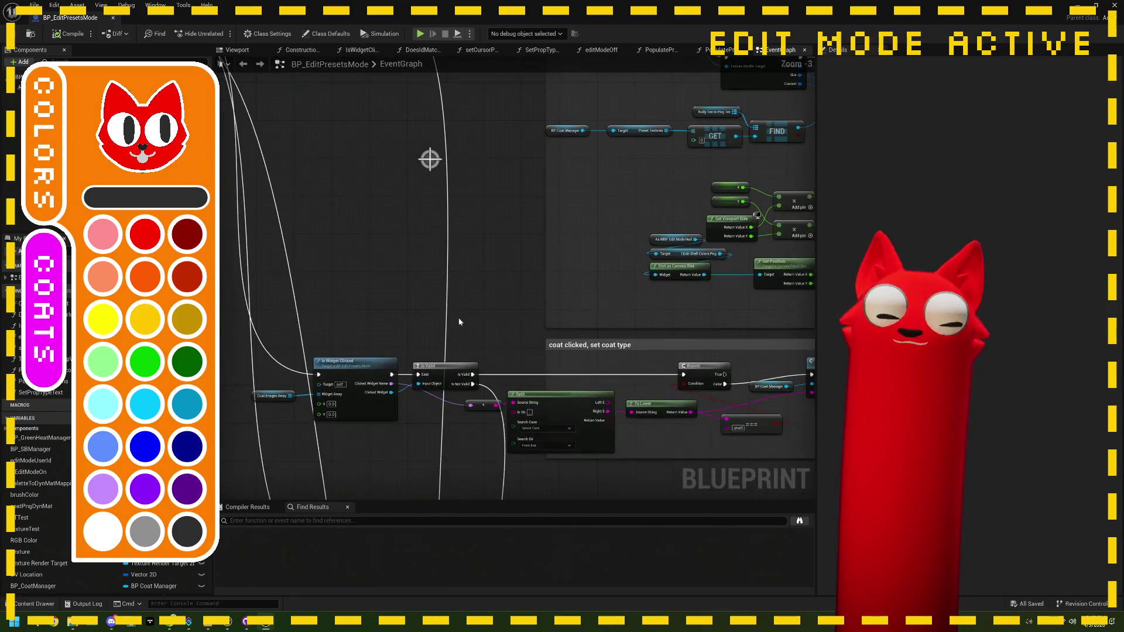
pyautogui.moveTo(457, 351); pyautogui.dragTo(476, 322)
pyautogui.moveTo(605, 363); pyautogui.dragTo(547, 361)
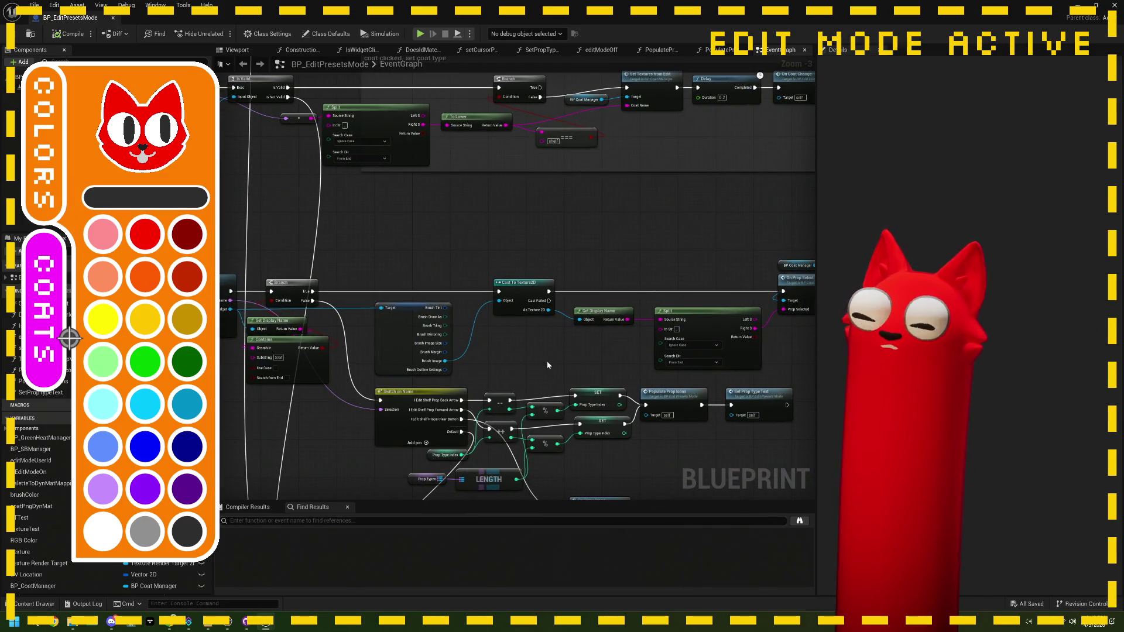
pyautogui.moveTo(547, 360); pyautogui.dragTo(670, 360)
pyautogui.click(326, 335)
# Inspect IsWidgetClicked's comparison, AND, Branch and SET nodes, then show the blueprint's Viewport.
pyautogui.doubleClick(325, 335)
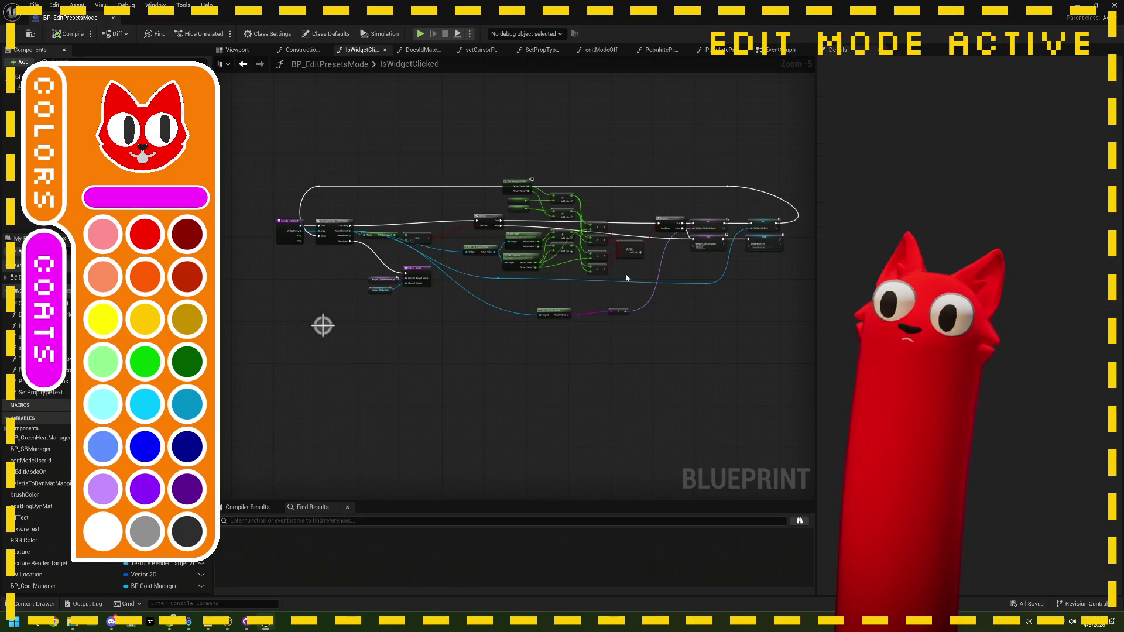
pyautogui.scroll(1, 624, 280)
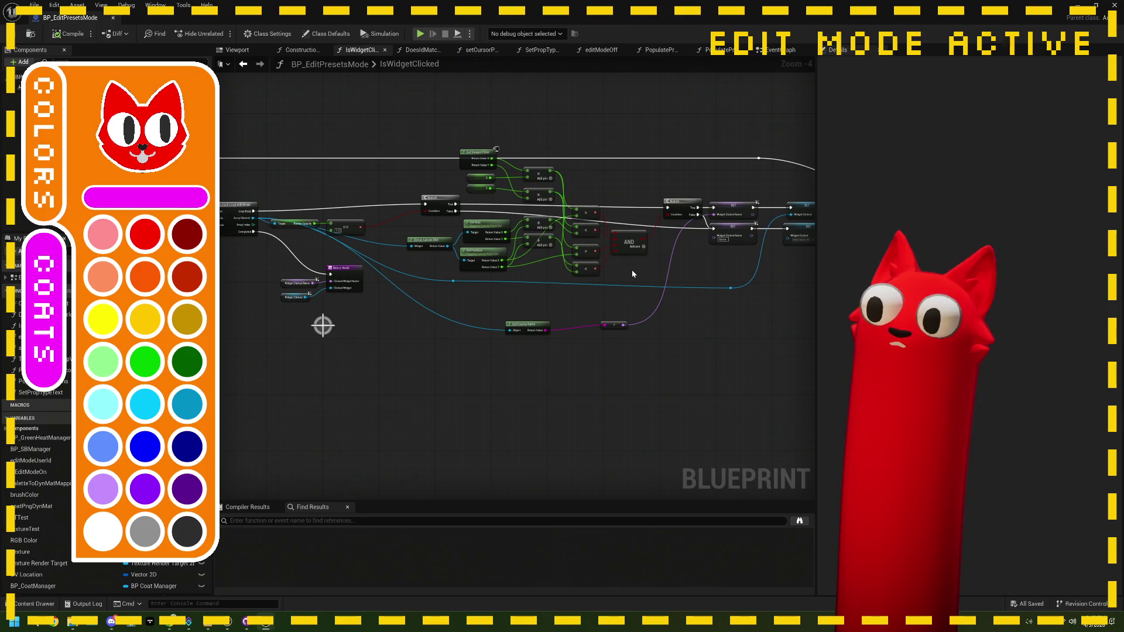
pyautogui.moveTo(632, 274)
pyautogui.mouseDown()
pyautogui.moveTo(693, 276)
pyautogui.moveTo(632, 283)
pyautogui.mouseUp()
pyautogui.scroll(3, 440, 269)
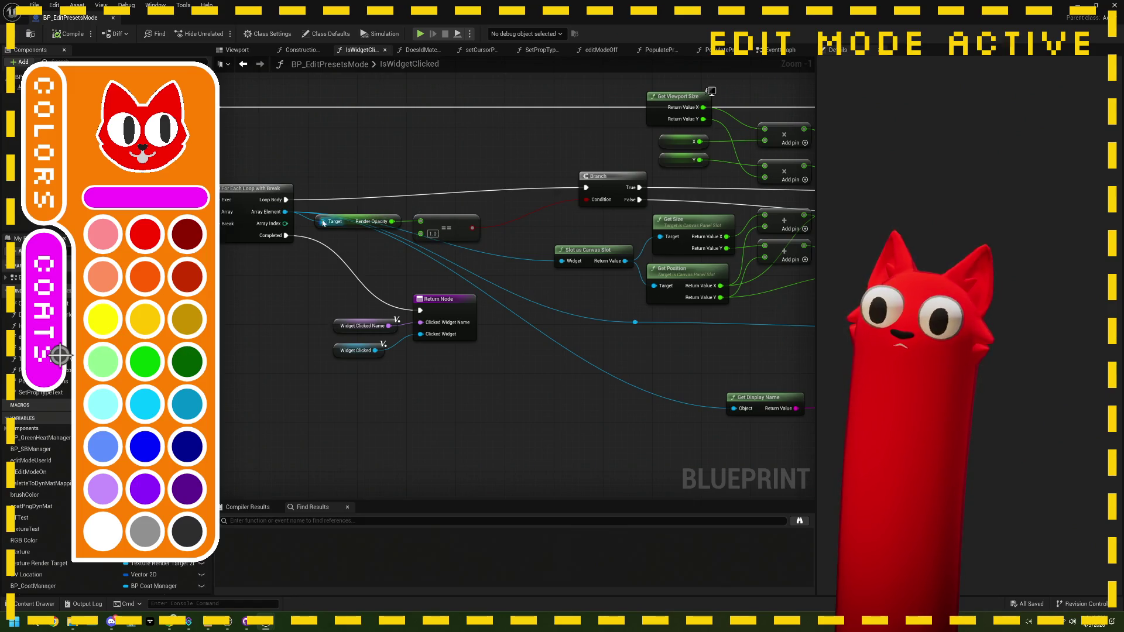
pyautogui.moveTo(591, 221); pyautogui.dragTo(289, 269)
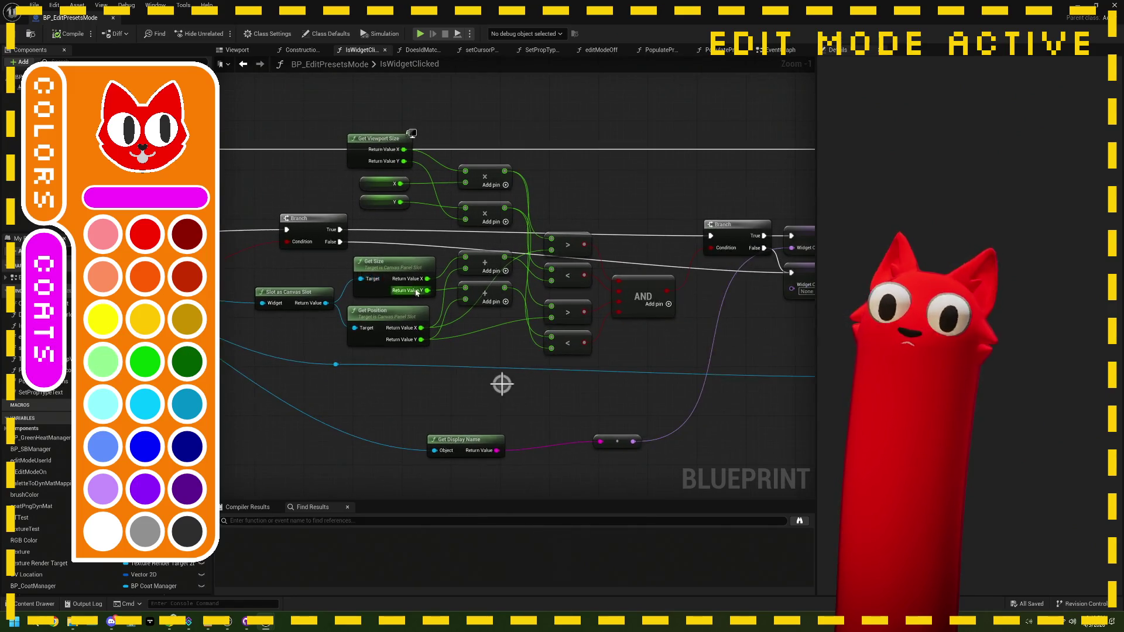
pyautogui.moveTo(594, 324); pyautogui.dragTo(518, 318)
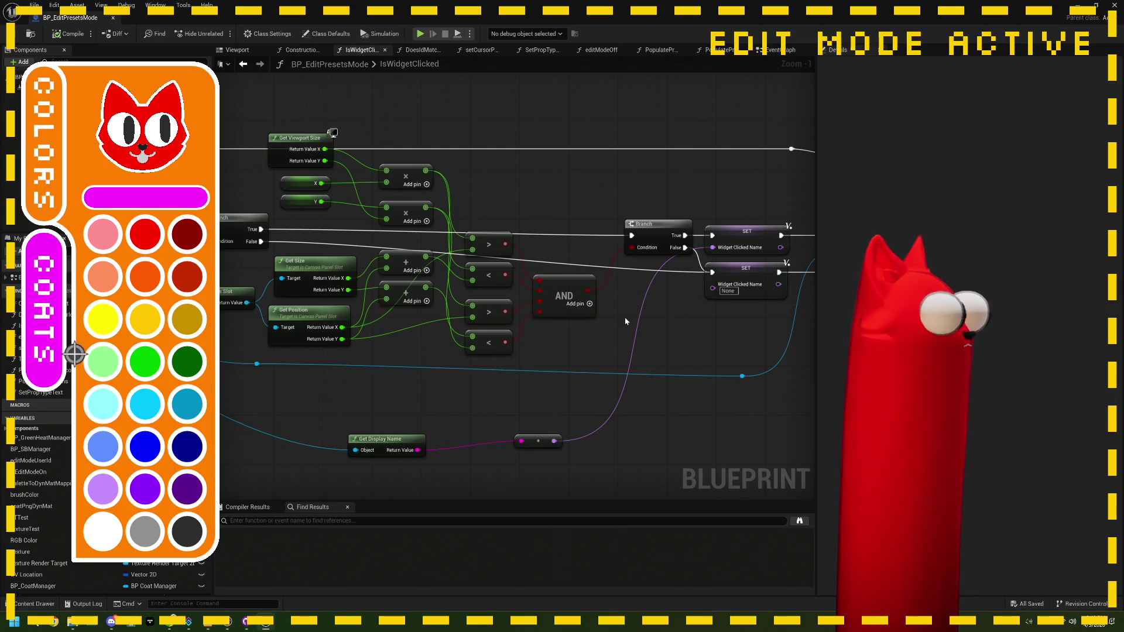
pyautogui.moveTo(626, 321); pyautogui.dragTo(525, 335)
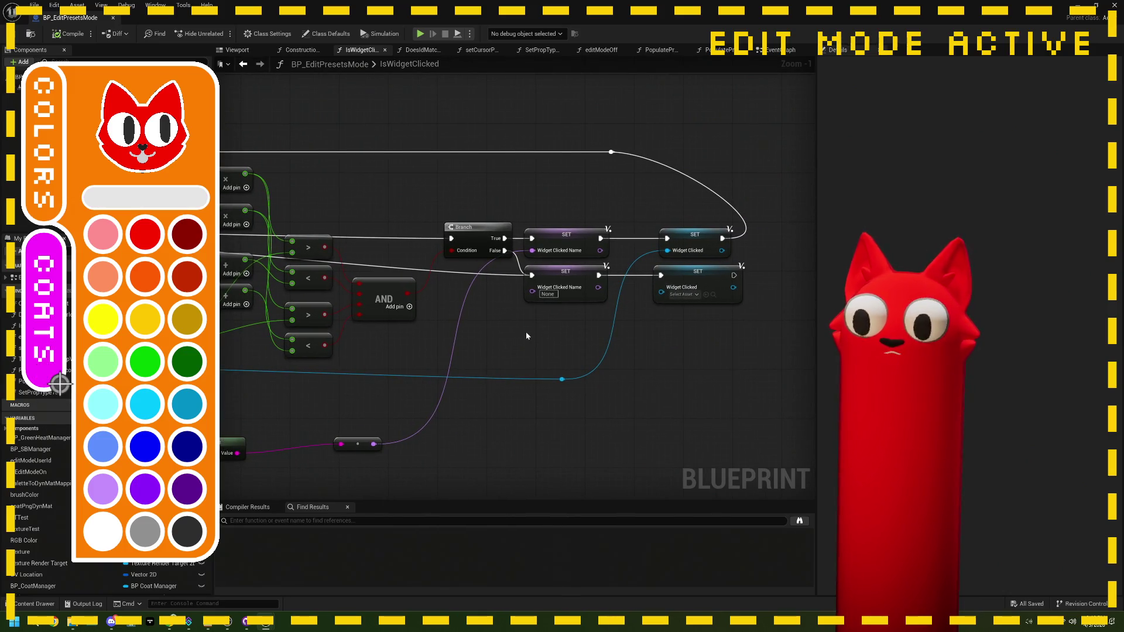
pyautogui.click(237, 52)
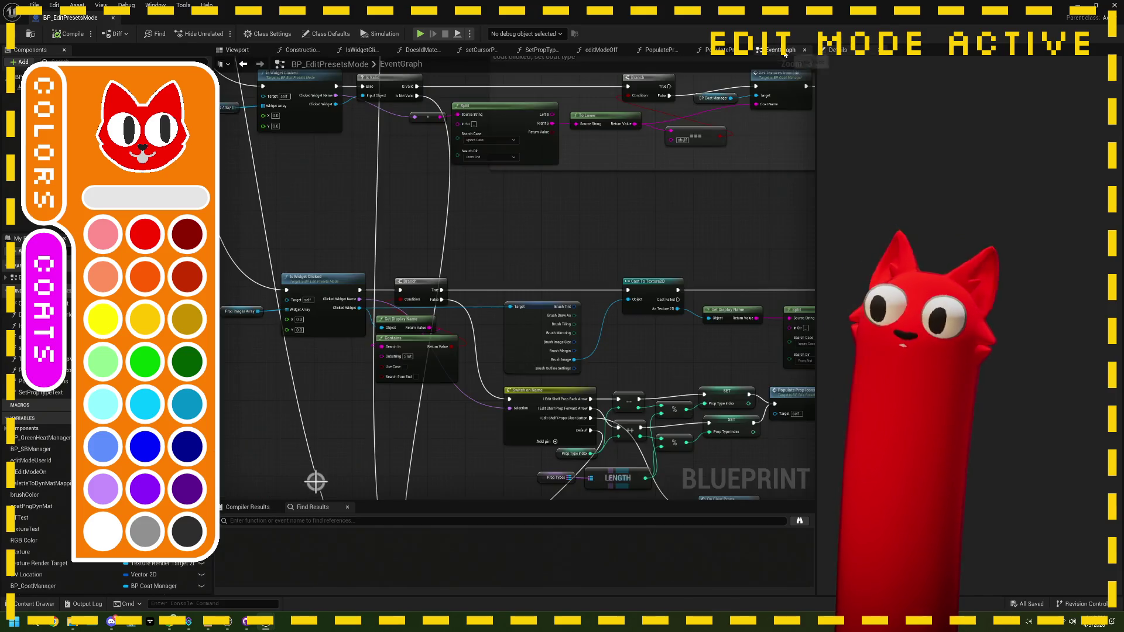
# Back in the Event Graph, frame the Is Widget Clicked and Switch on Name nodes.
pyautogui.click(785, 51)
pyautogui.moveTo(452, 305); pyautogui.dragTo(509, 349)
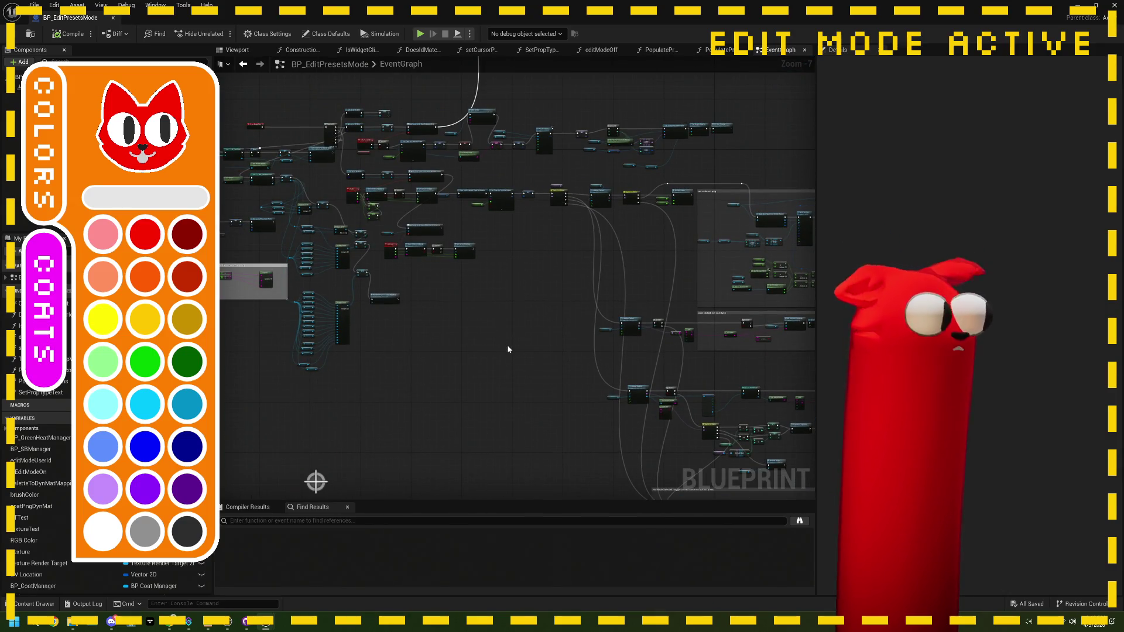
pyautogui.moveTo(497, 308); pyautogui.dragTo(413, 303)
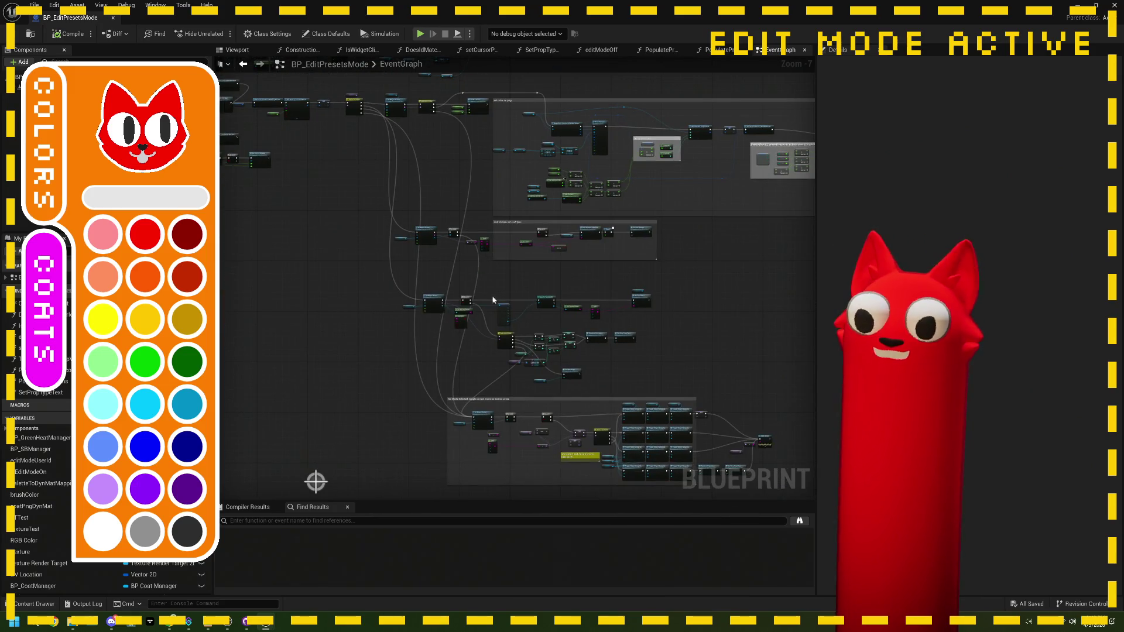
pyautogui.moveTo(495, 304); pyautogui.dragTo(428, 307)
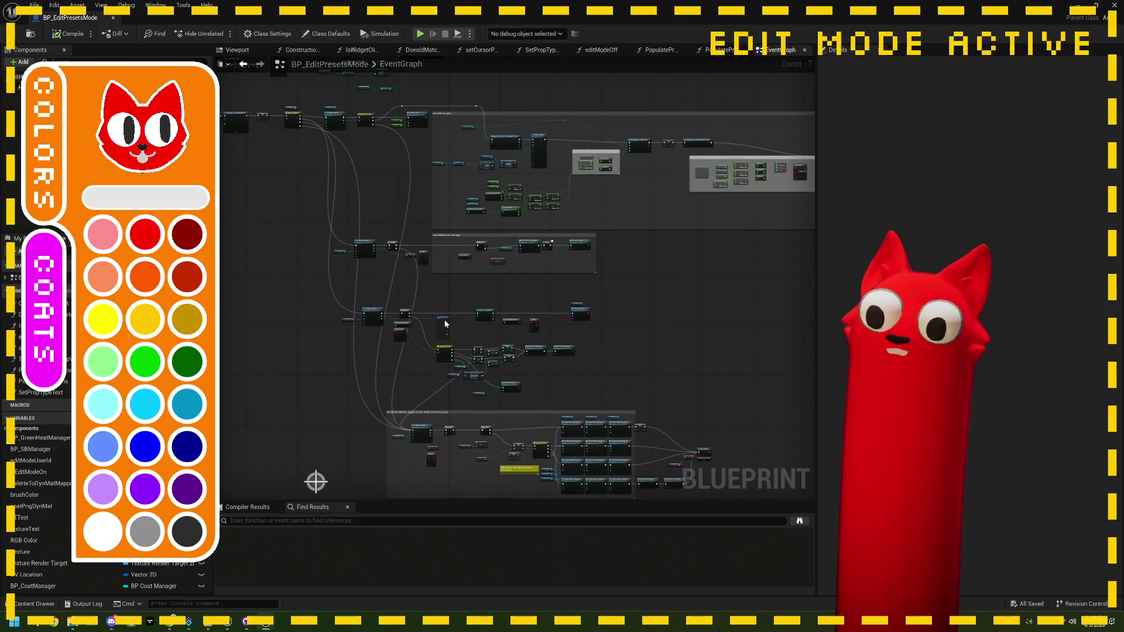
pyautogui.scroll(3, 436, 316)
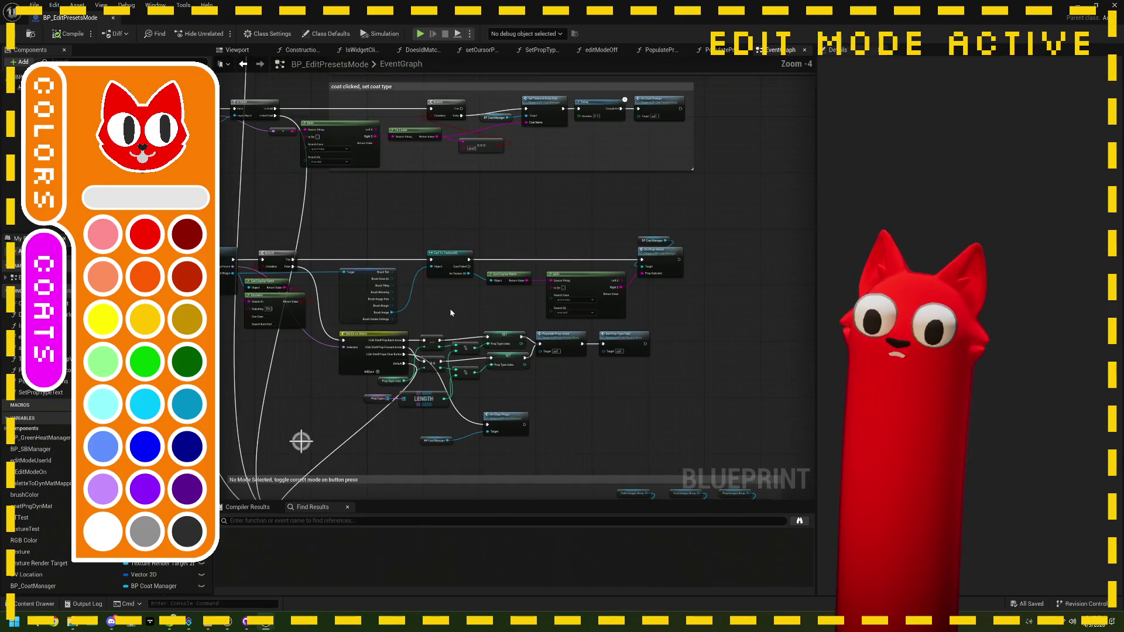
pyautogui.moveTo(451, 313); pyautogui.dragTo(532, 334)
pyautogui.scroll(3, 454, 299)
pyautogui.scroll(-1, 428, 309)
pyautogui.moveTo(429, 309); pyautogui.dragTo(363, 271)
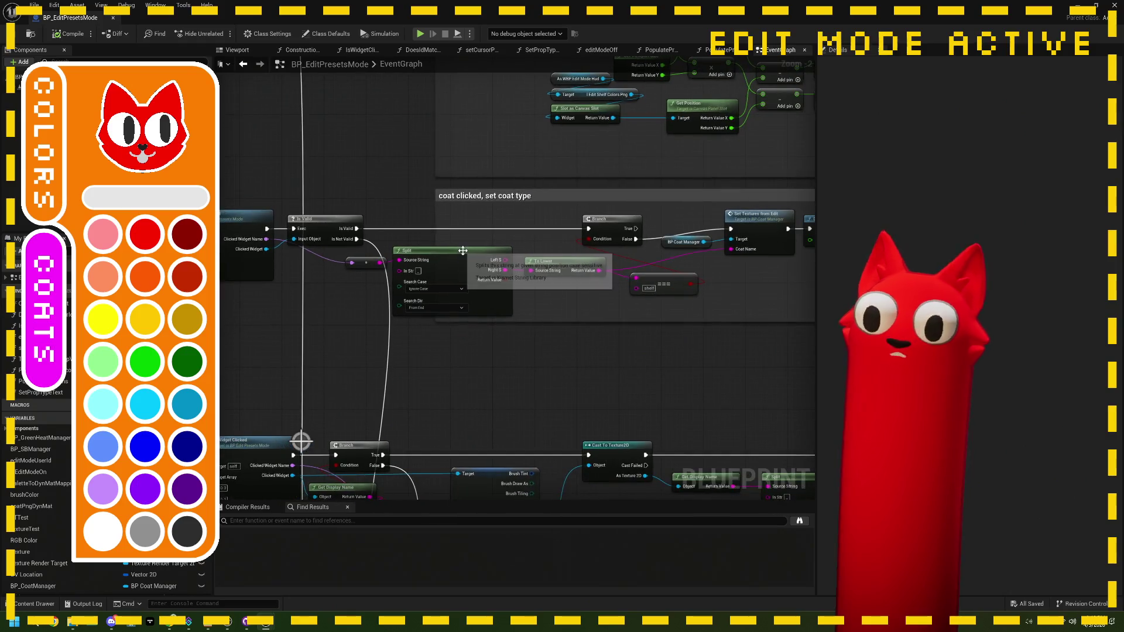
pyautogui.moveTo(420, 234)
pyautogui.mouseDown()
pyautogui.moveTo(443, 307)
pyautogui.moveTo(454, 420)
pyautogui.moveTo(426, 249)
pyautogui.moveTo(441, 279)
pyautogui.mouseUp()
pyautogui.scroll(1, 423, 274)
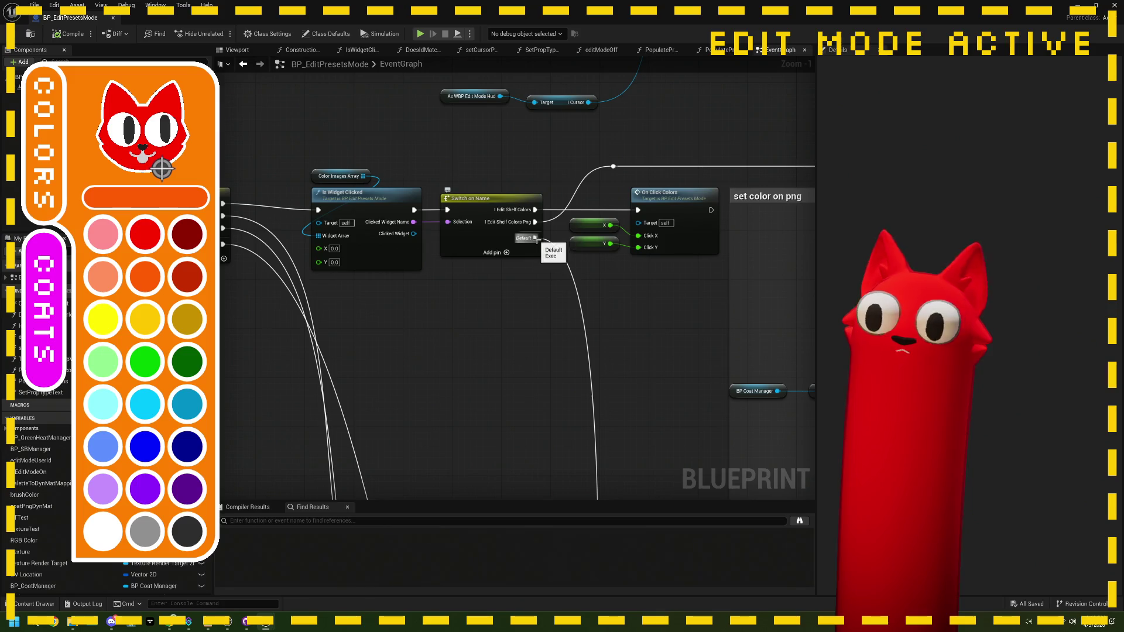
pyautogui.moveTo(543, 220)
pyautogui.mouseDown()
pyautogui.moveTo(422, 263)
pyautogui.moveTo(401, 237)
pyautogui.moveTo(407, 191)
pyautogui.mouseUp()
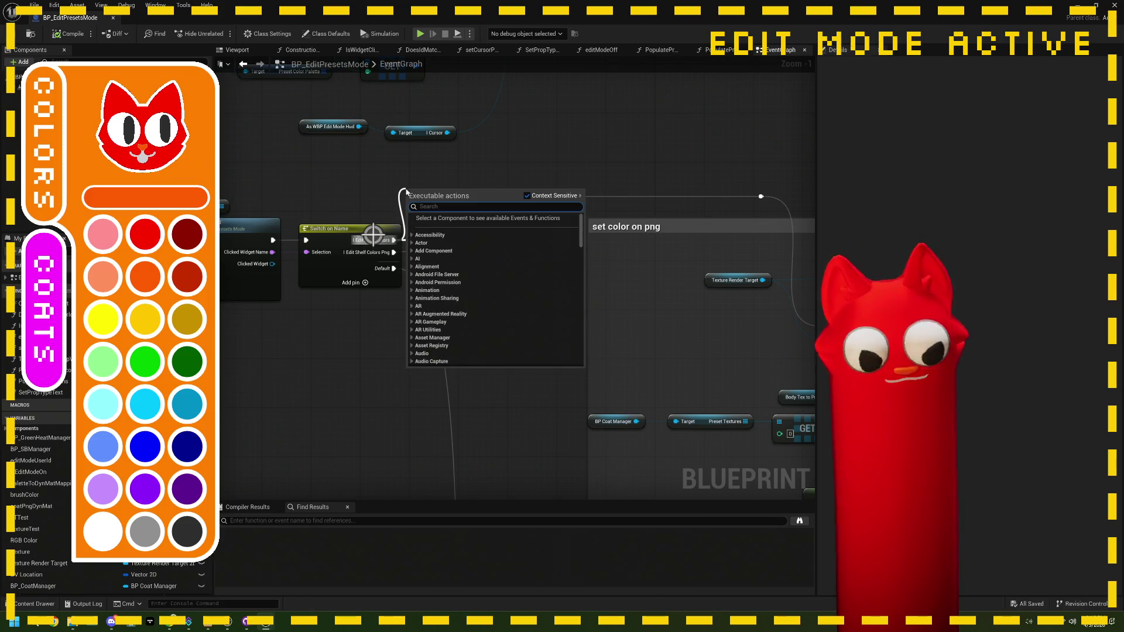
# Add a Print String node off Switch on Name's Edit Shelf Colors output.
pyautogui.write('print')
pyautogui.press('Return')
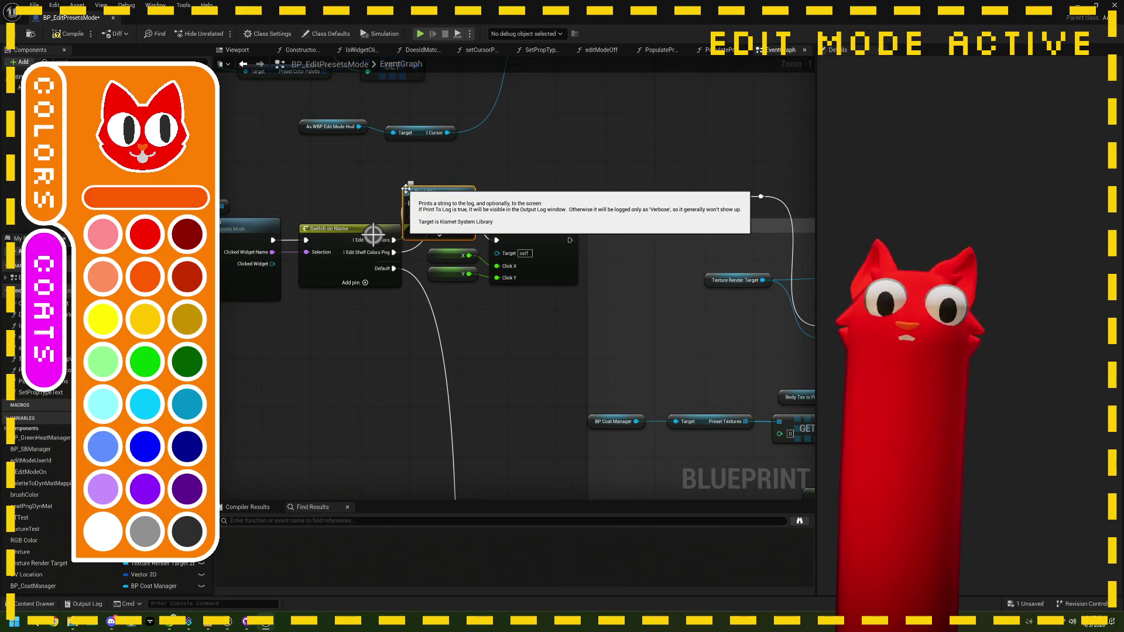
pyautogui.moveTo(432, 194)
pyautogui.mouseDown()
pyautogui.moveTo(550, 138)
pyautogui.moveTo(551, 126)
pyautogui.mouseUp()
# Set the Print String message to 'clicked pallette', then compile and save the blueprint.
pyautogui.click(567, 148)
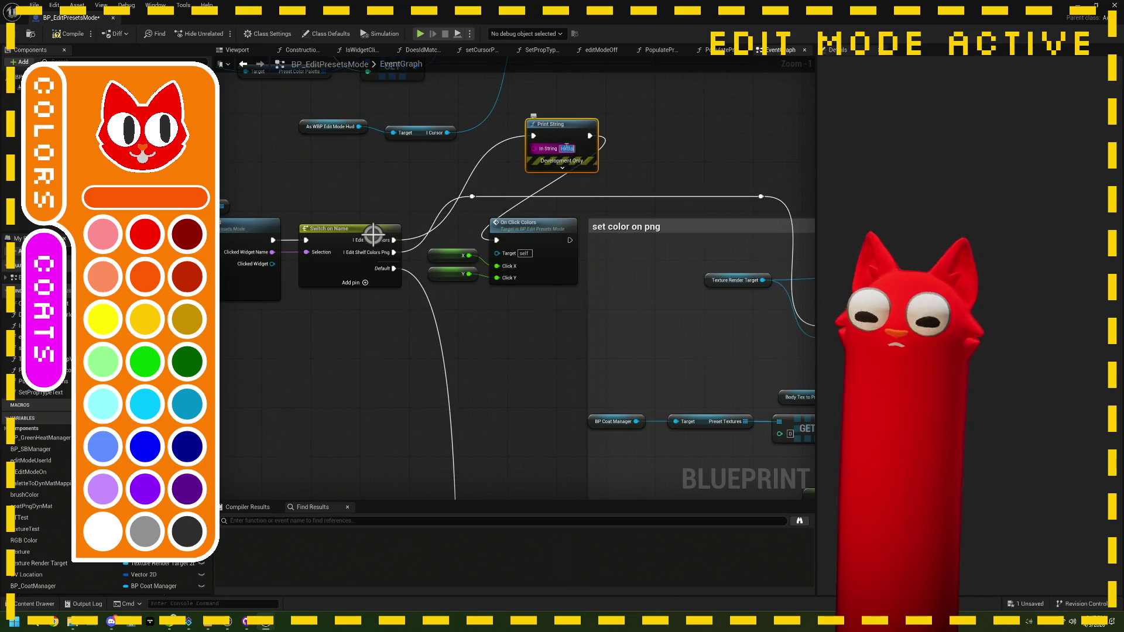
pyautogui.write('clicked pall')
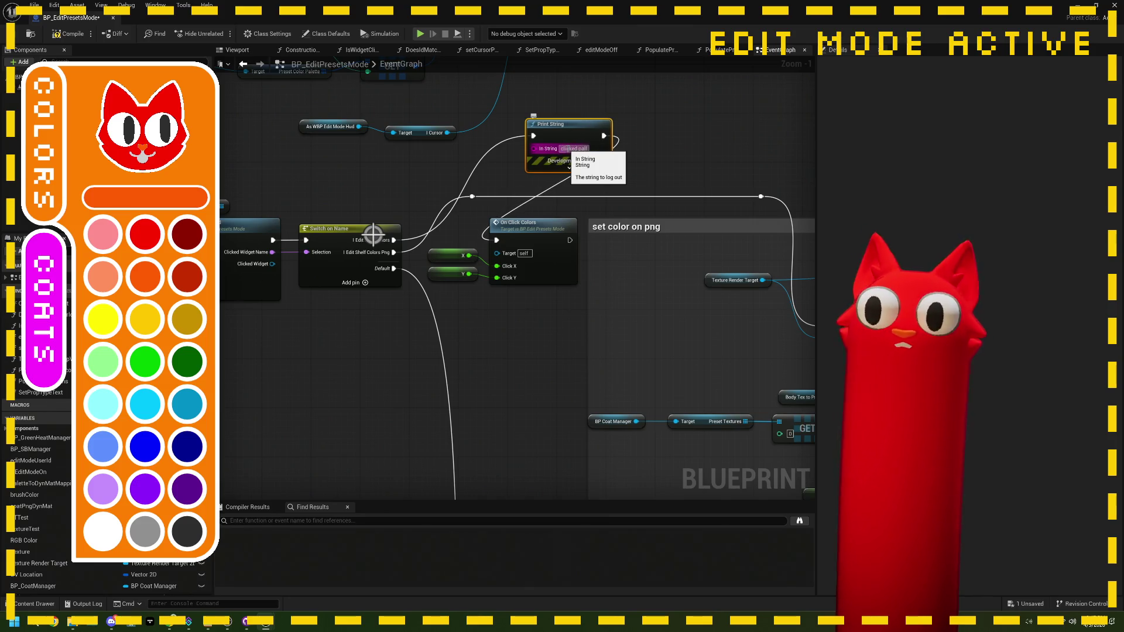
pyautogui.write('ette')
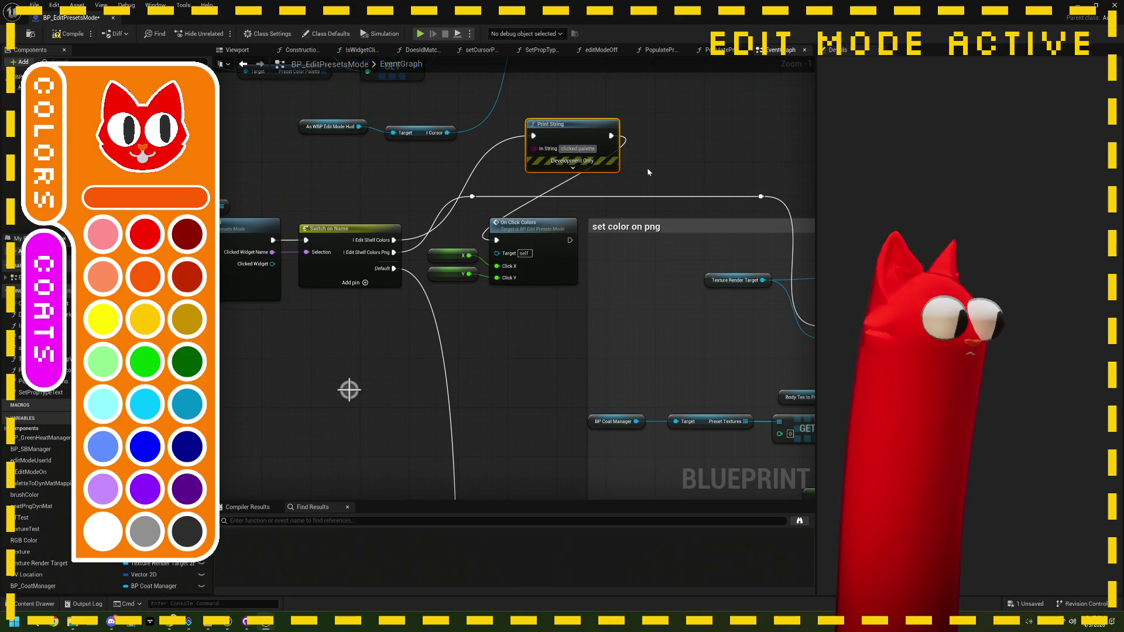
pyautogui.click(642, 161)
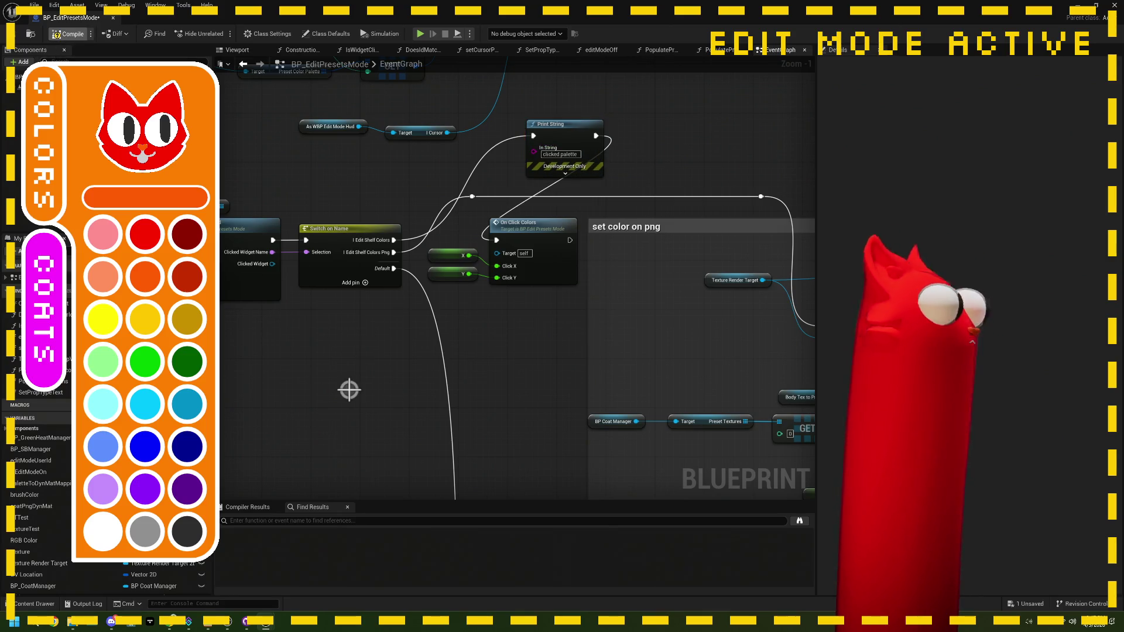
pyautogui.click(65, 33)
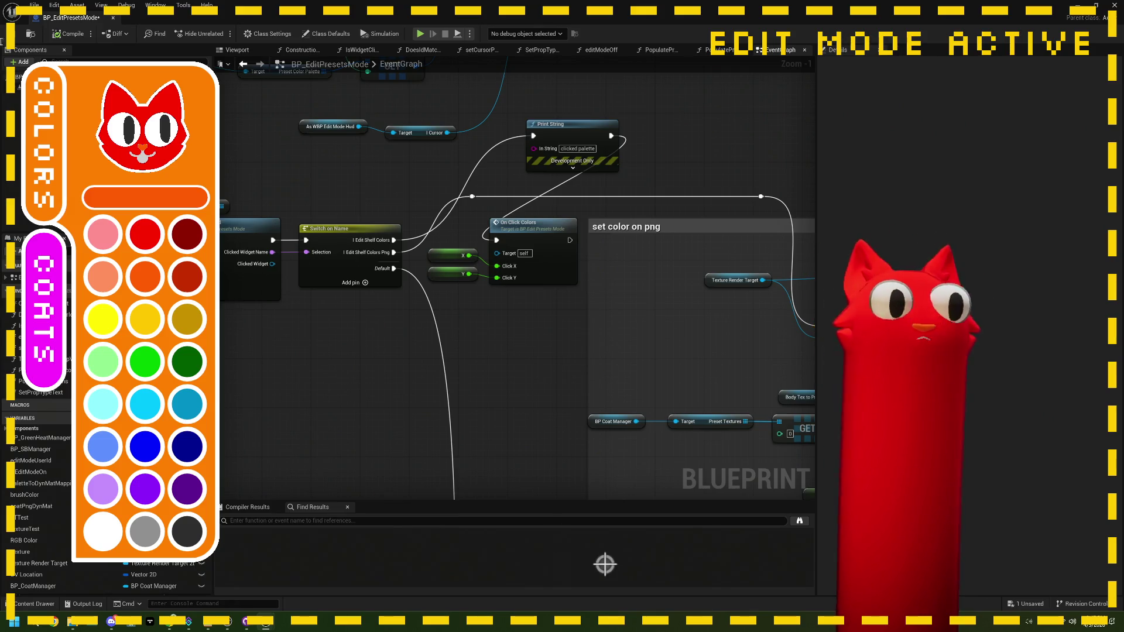
pyautogui.hotkey('ctrl', 's')
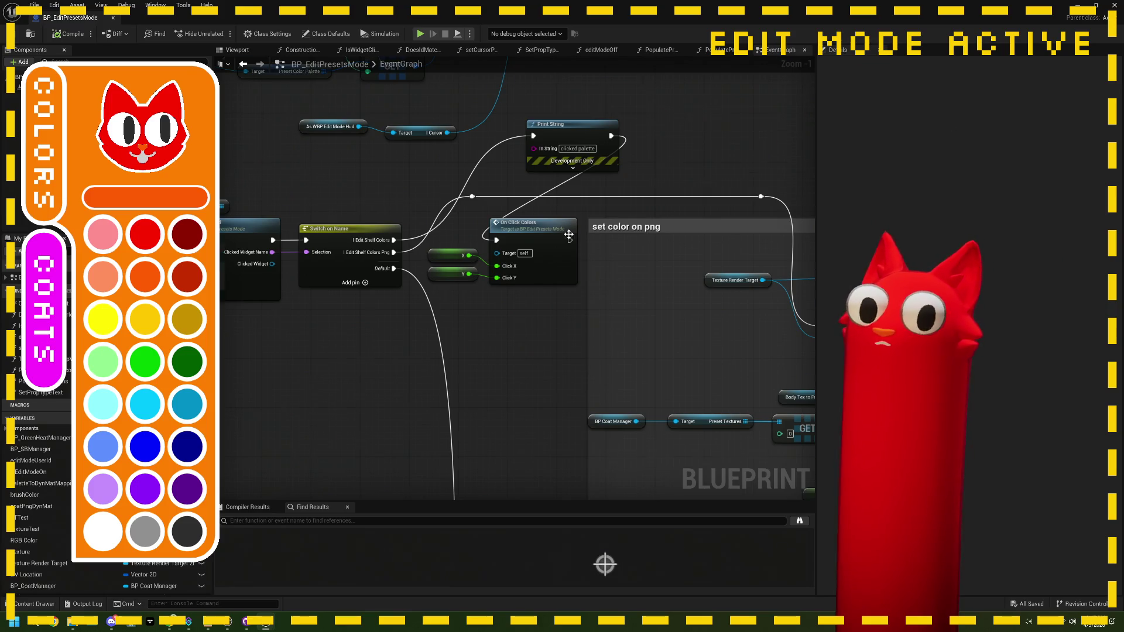
pyautogui.scroll(-4, 568, 235)
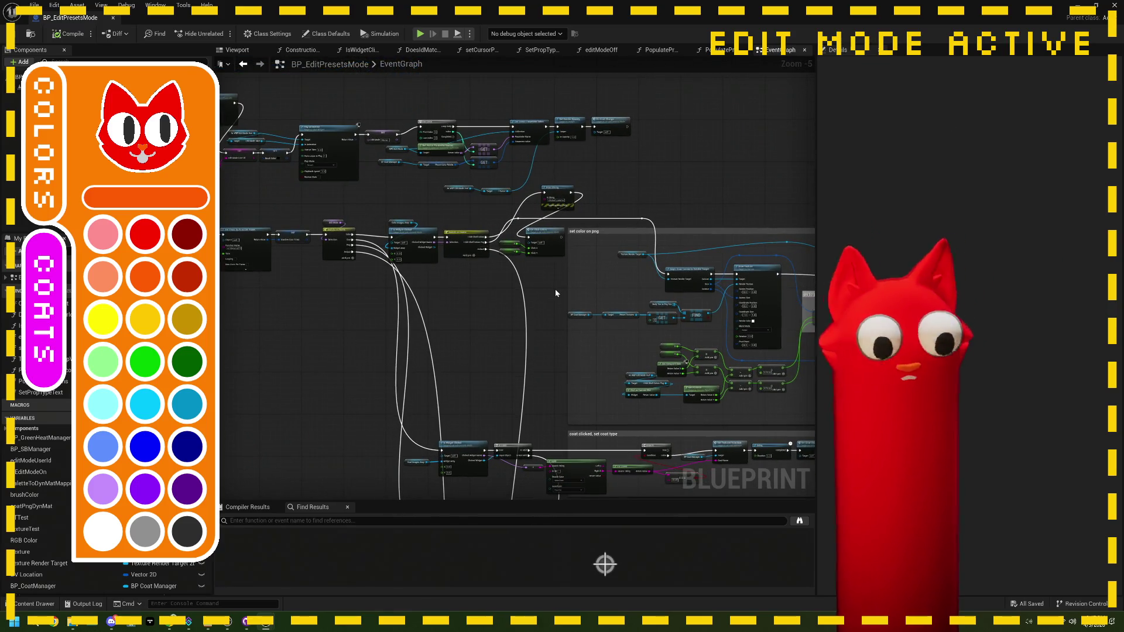
pyautogui.scroll(2, 541, 219)
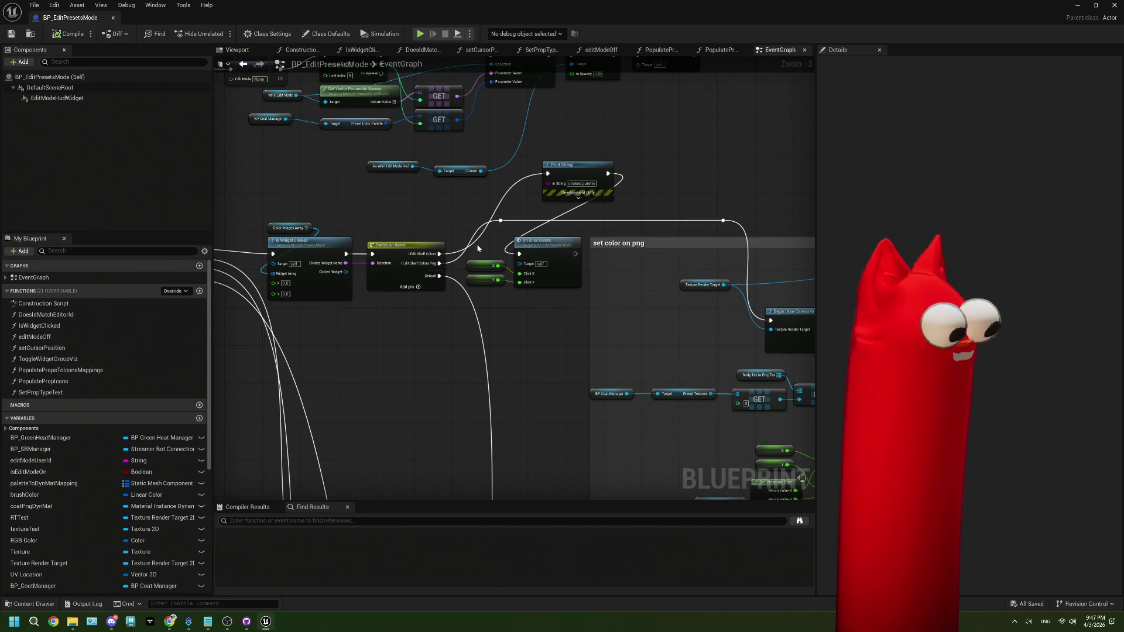
# Find the On Command Export Preset Event call and jump to its definition in BP_CoatManager.
pyautogui.scroll(-3, 515, 202)
pyautogui.moveTo(500, 209)
pyautogui.mouseDown()
pyautogui.moveTo(510, 269)
pyautogui.moveTo(478, 287)
pyautogui.moveTo(556, 236)
pyautogui.moveTo(502, 294)
pyautogui.moveTo(427, 201)
pyautogui.moveTo(511, 280)
pyautogui.mouseUp()
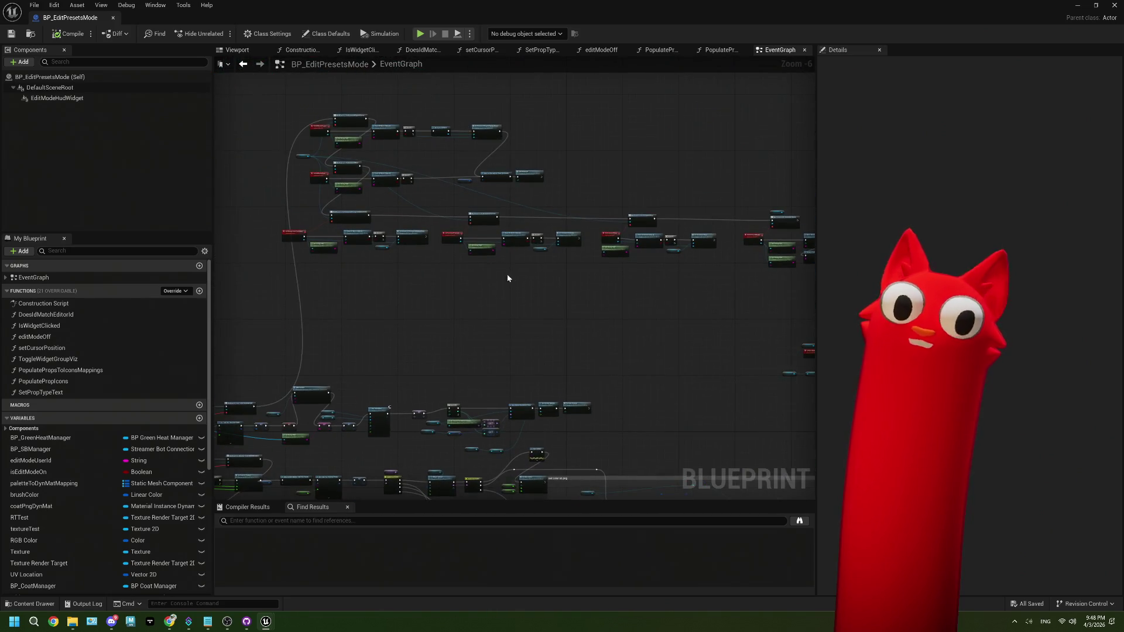
pyautogui.scroll(3, 455, 244)
pyautogui.moveTo(454, 244)
pyautogui.mouseDown()
pyautogui.moveTo(652, 244)
pyautogui.moveTo(443, 288)
pyautogui.moveTo(457, 258)
pyautogui.moveTo(490, 251)
pyautogui.moveTo(360, 214)
pyautogui.mouseUp()
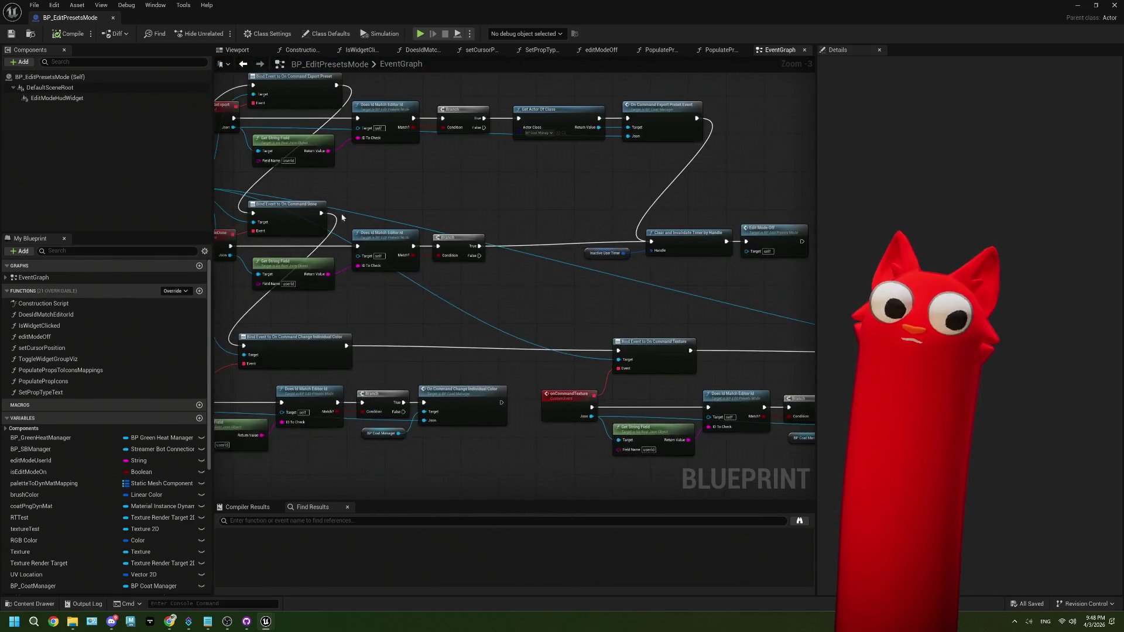
pyautogui.scroll(1, 360, 215)
pyautogui.scroll(1, 421, 206)
pyautogui.moveTo(575, 240); pyautogui.dragTo(563, 228)
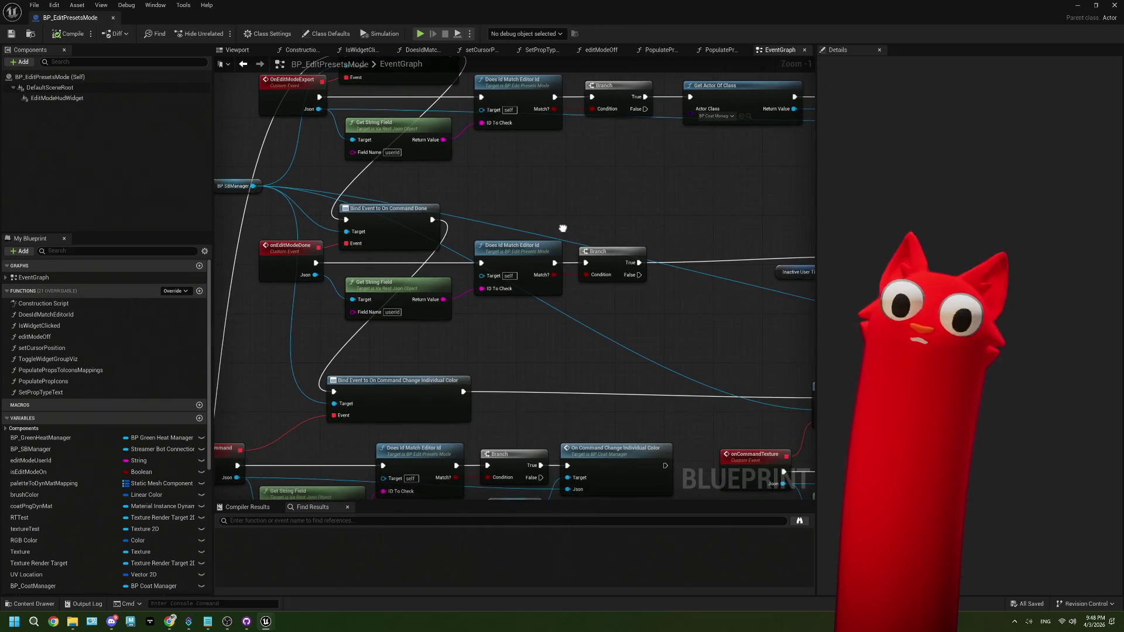
pyautogui.moveTo(516, 261); pyautogui.dragTo(551, 345)
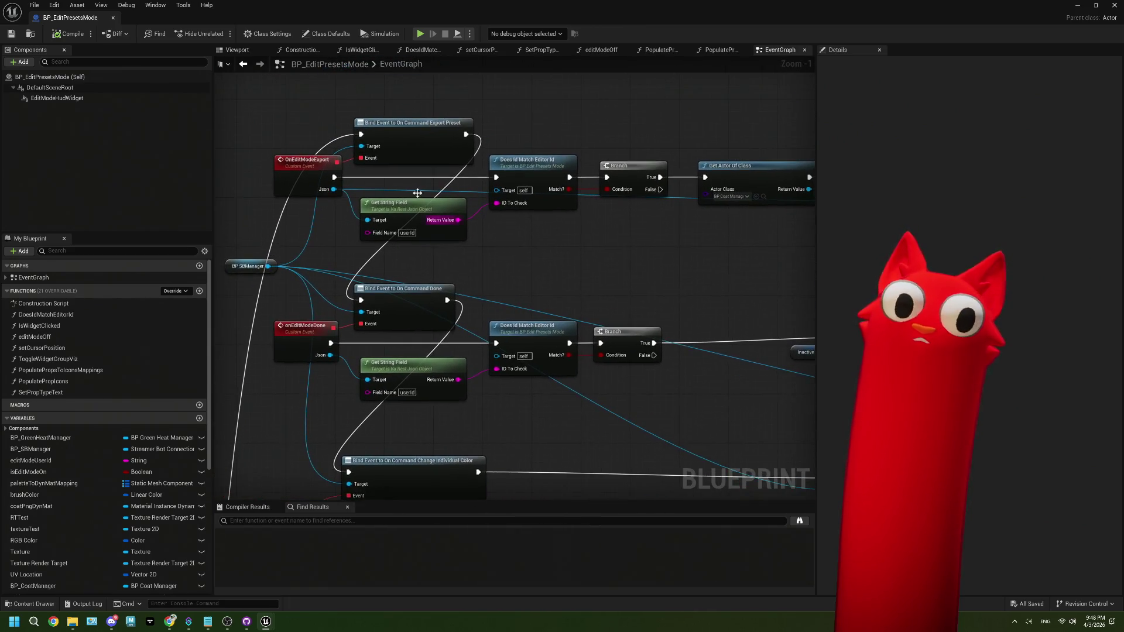
pyautogui.scroll(1, 607, 228)
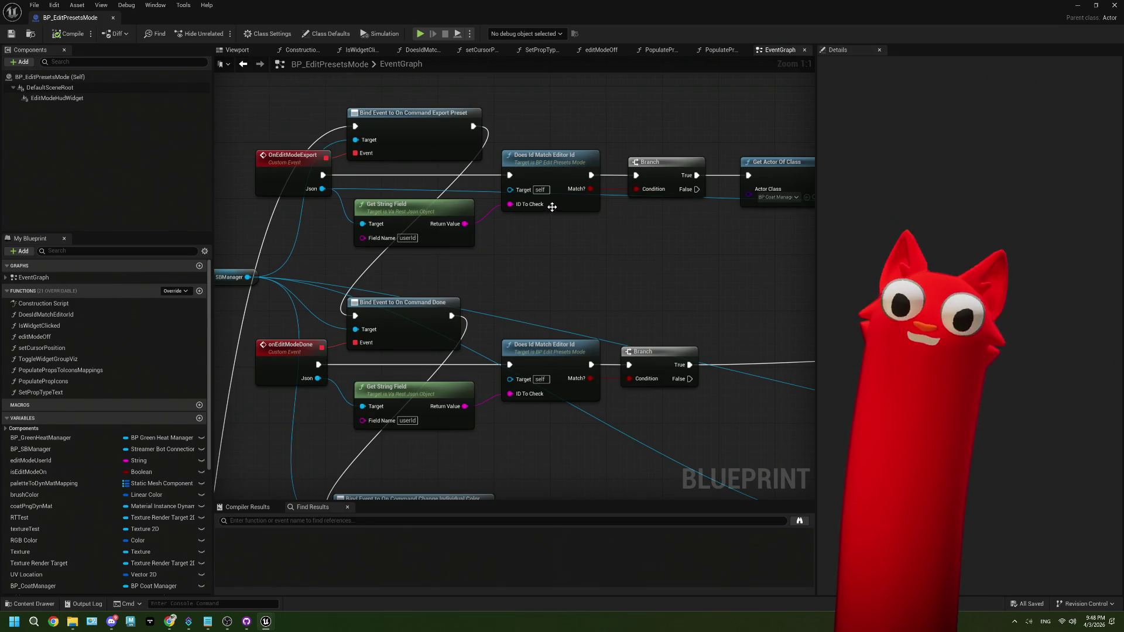
pyautogui.moveTo(660, 228)
pyautogui.mouseDown()
pyautogui.moveTo(525, 239)
pyautogui.moveTo(652, 241)
pyautogui.moveTo(578, 248)
pyautogui.mouseUp()
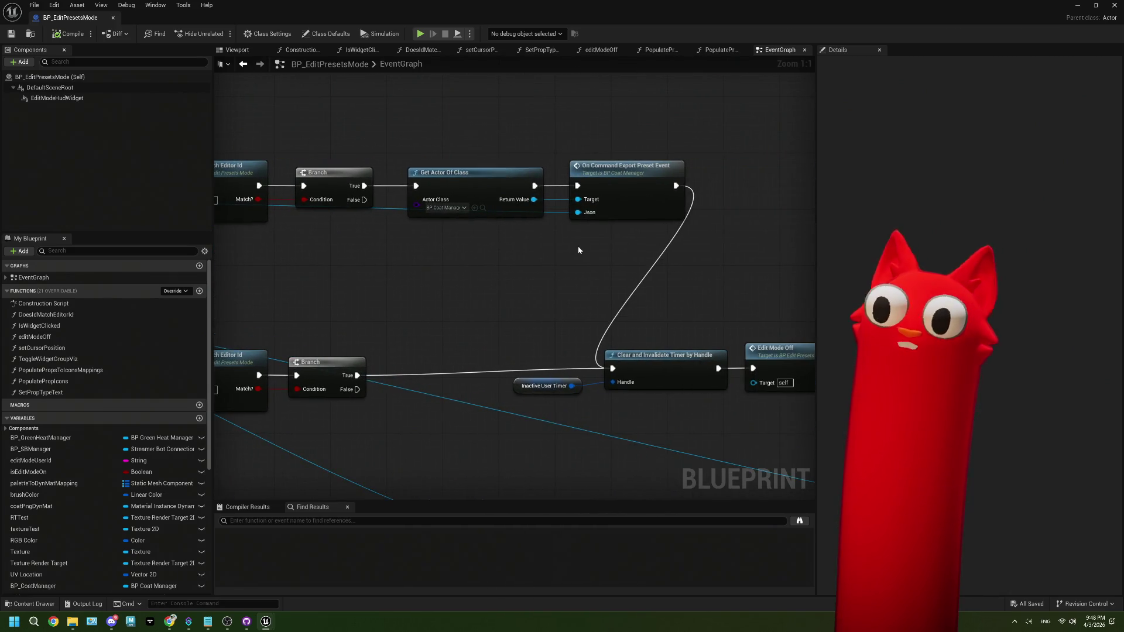
pyautogui.click(649, 207)
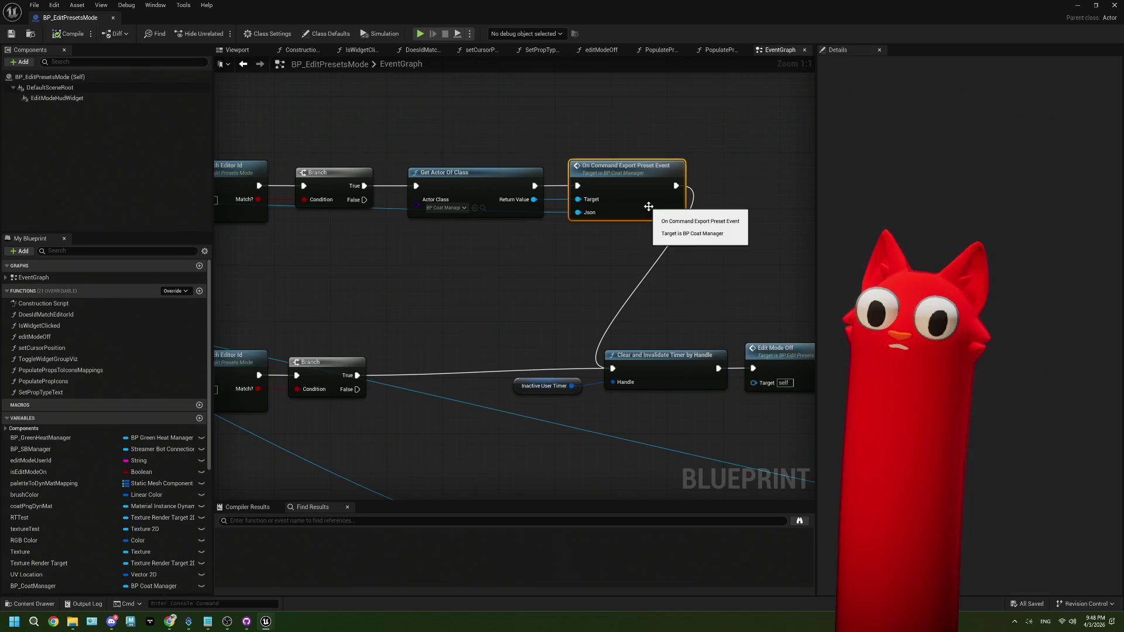
pyautogui.doubleClick(649, 207)
pyautogui.scroll(-4, 620, 223)
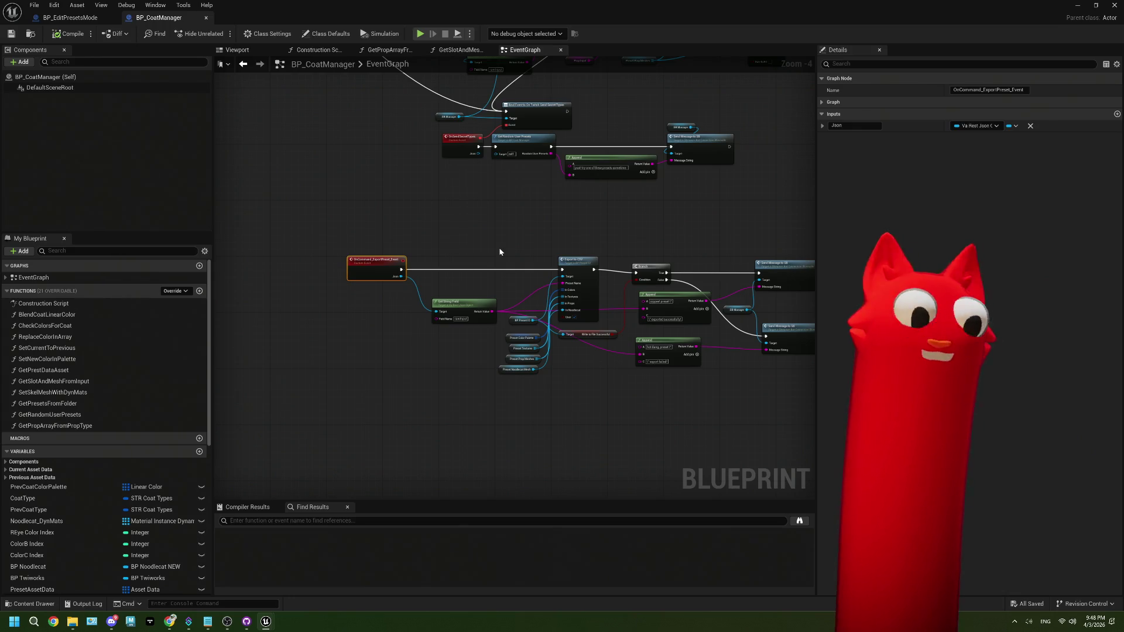
# Switch to the BP_EditPresetsMode tab.
pyautogui.click(70, 17)
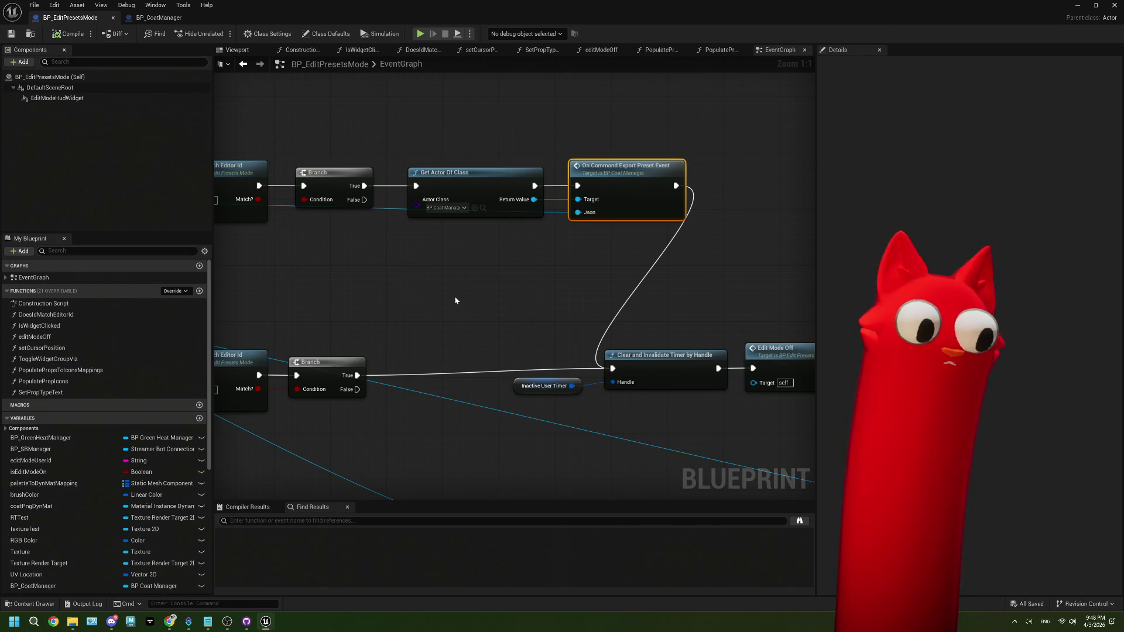
# Move the Inactive User Timer, Clear and Invalidate Timer and Edit Mode Off nodes lower, and save.
pyautogui.click(11, 34)
pyautogui.scroll(-3, 476, 350)
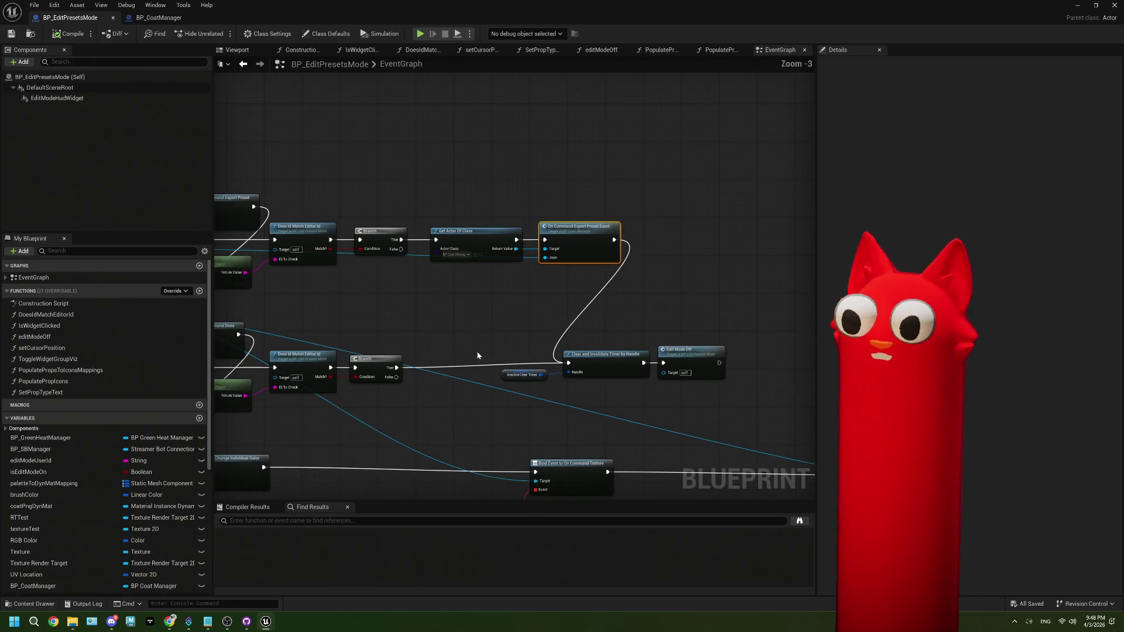
pyautogui.scroll(2, 679, 375)
pyautogui.moveTo(694, 375); pyautogui.dragTo(410, 272)
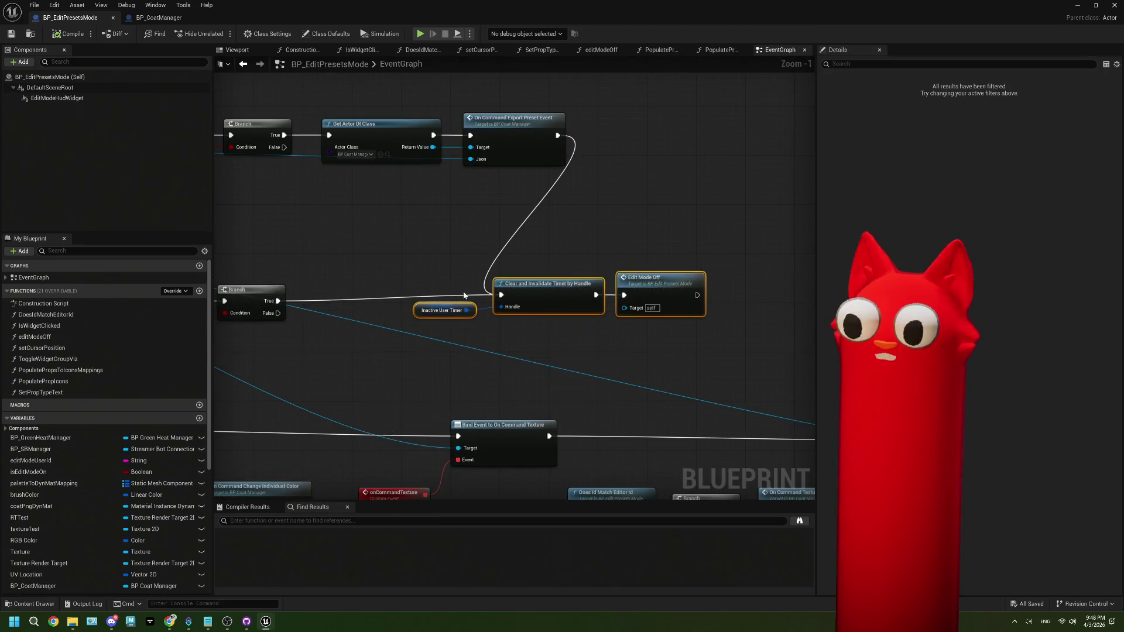
pyautogui.click(553, 348)
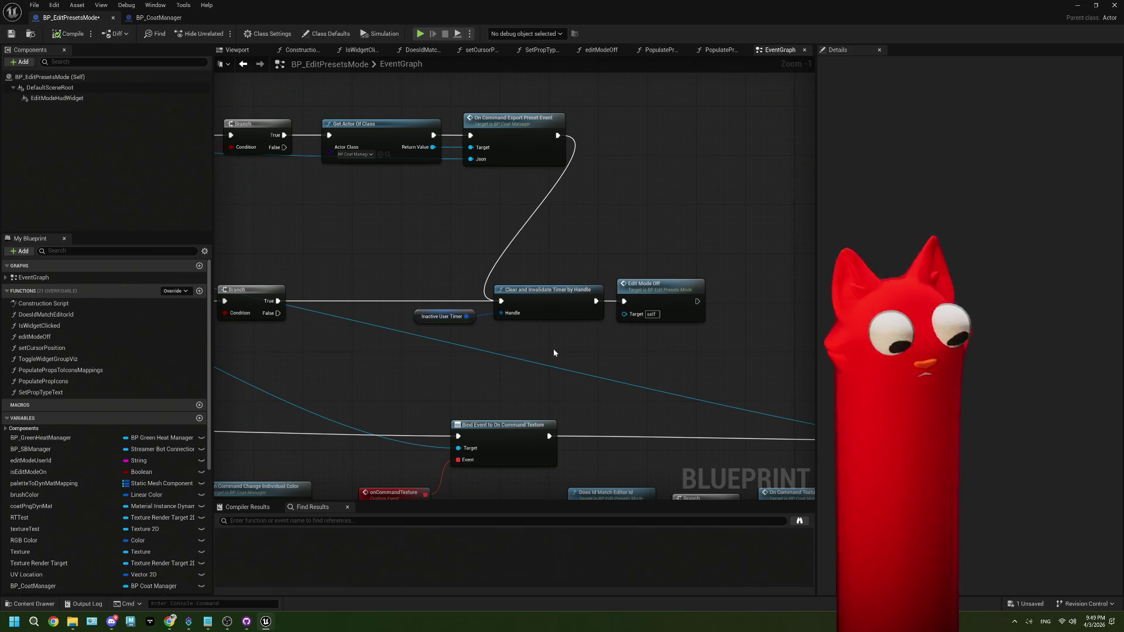
pyautogui.hotkey('ctrl', 's')
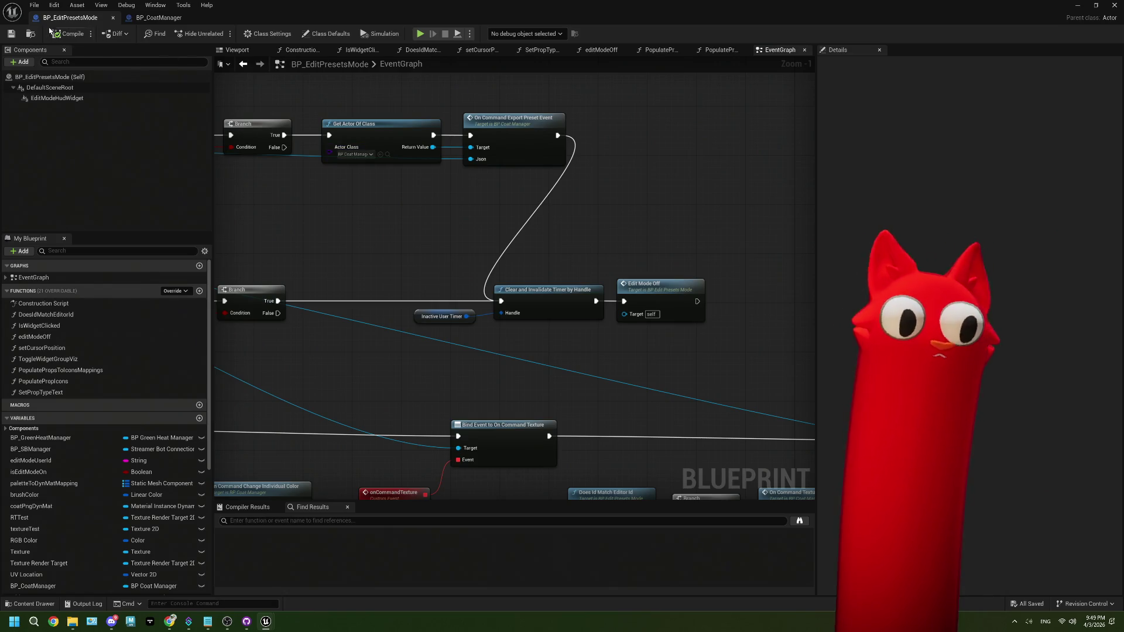
pyautogui.click(159, 18)
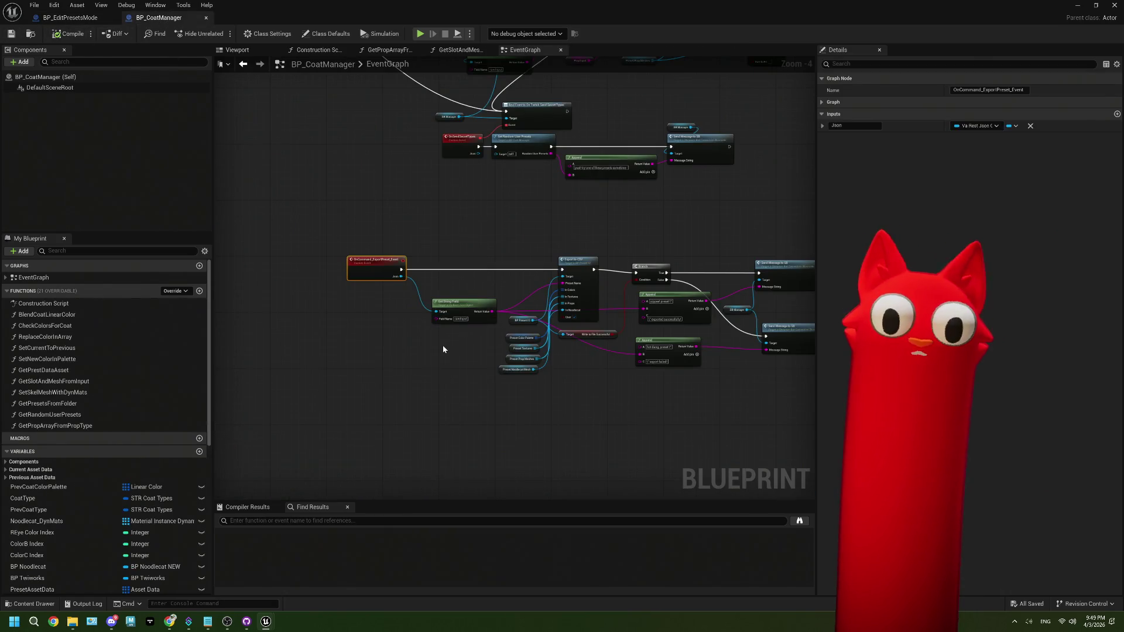
# Zoom around the BP_EditPresetsMode graph, then switch back to the BP_CoatManager tab.
pyautogui.click(70, 18)
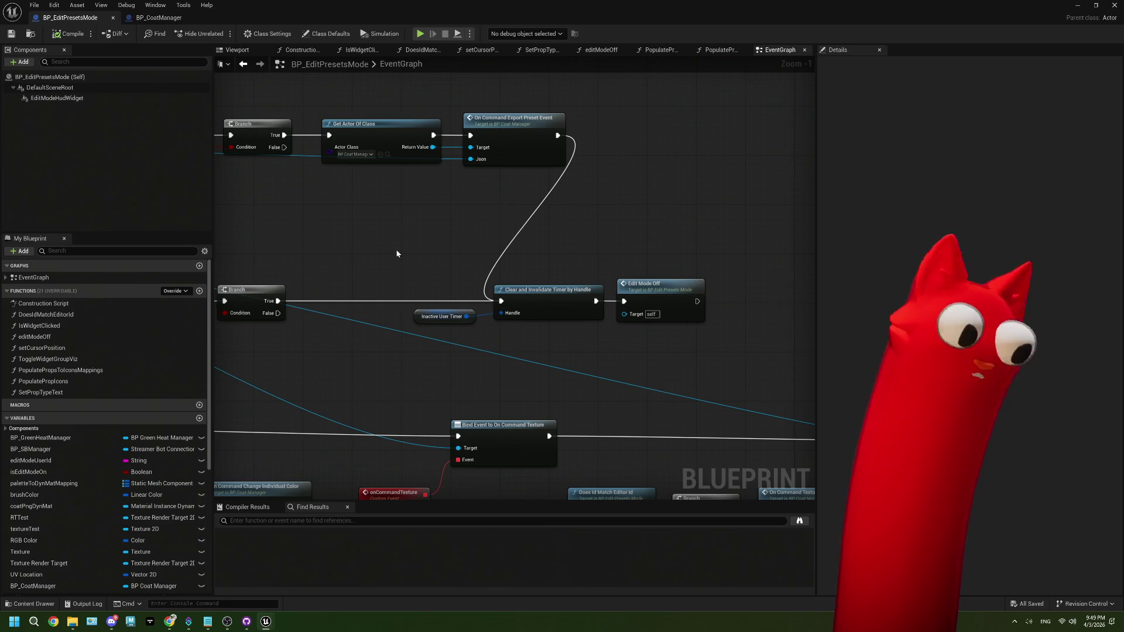
pyautogui.scroll(-1, 459, 350)
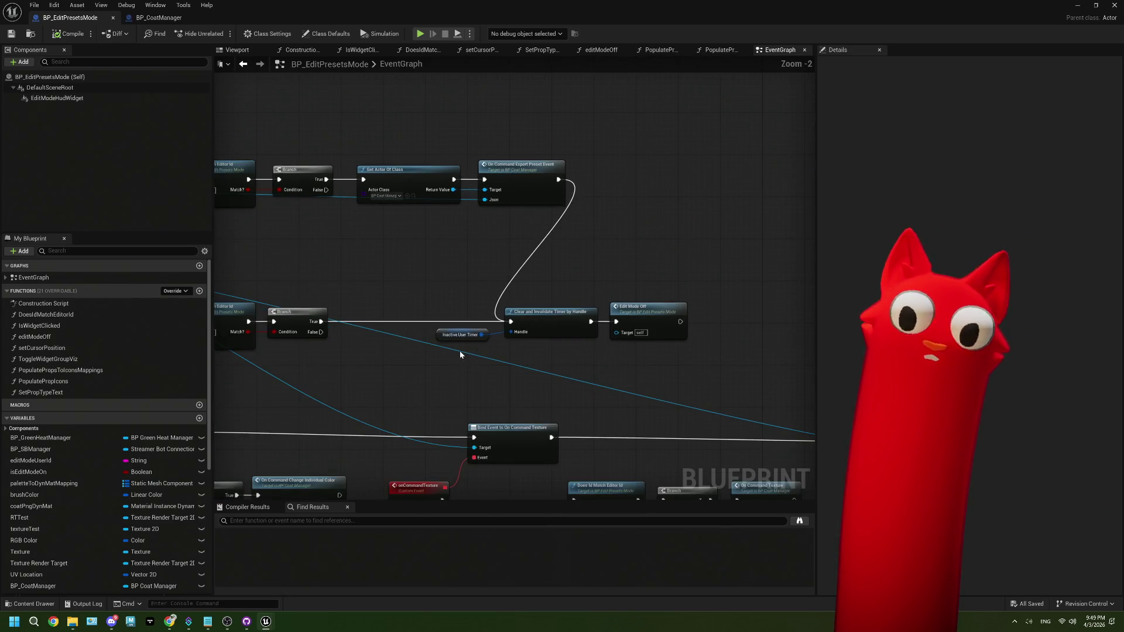
pyautogui.scroll(-2, 453, 367)
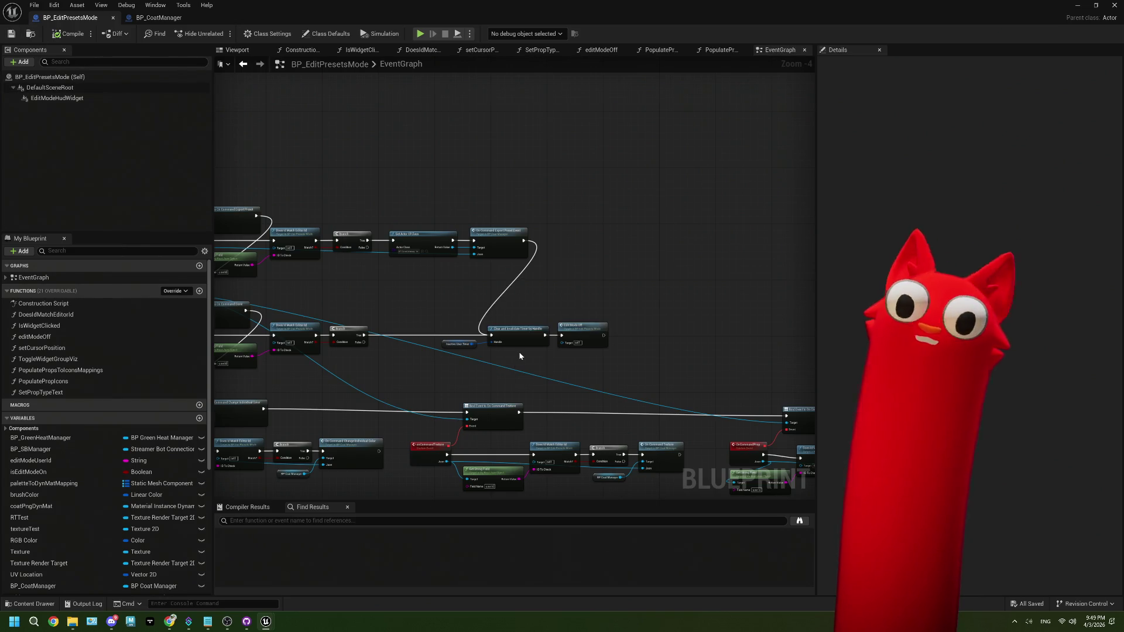
pyautogui.scroll(2, 520, 356)
pyautogui.scroll(1, 520, 356)
pyautogui.click(159, 18)
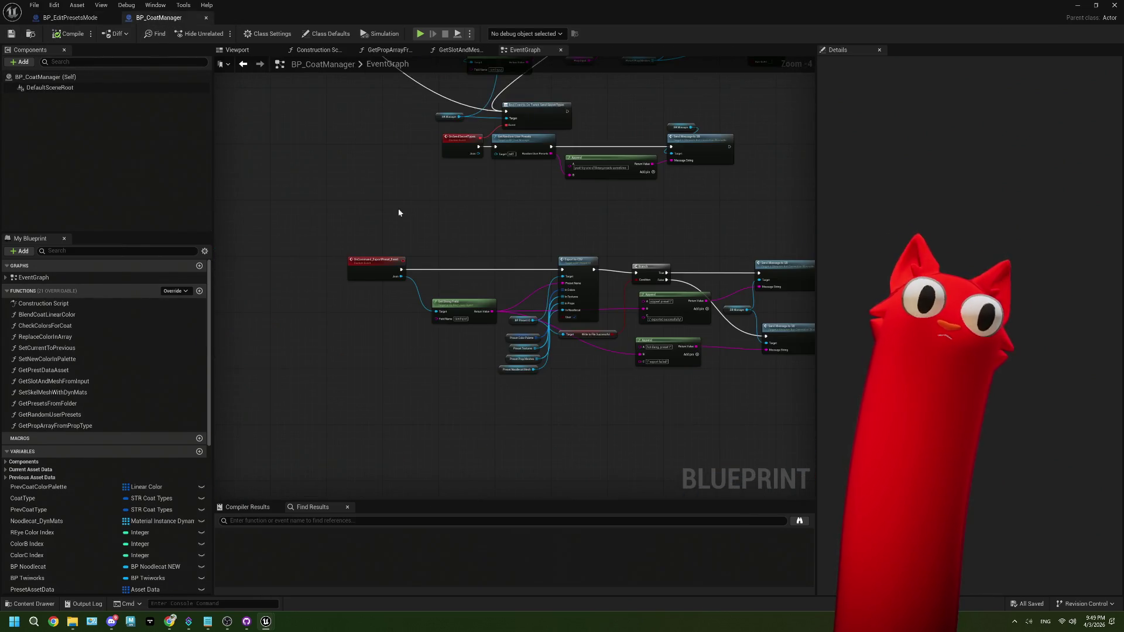
# Zoom around the BP_CoatManager graph, then switch back to the BP_EditPresetsMode tab.
pyautogui.scroll(1, 514, 279)
pyautogui.scroll(-2, 531, 323)
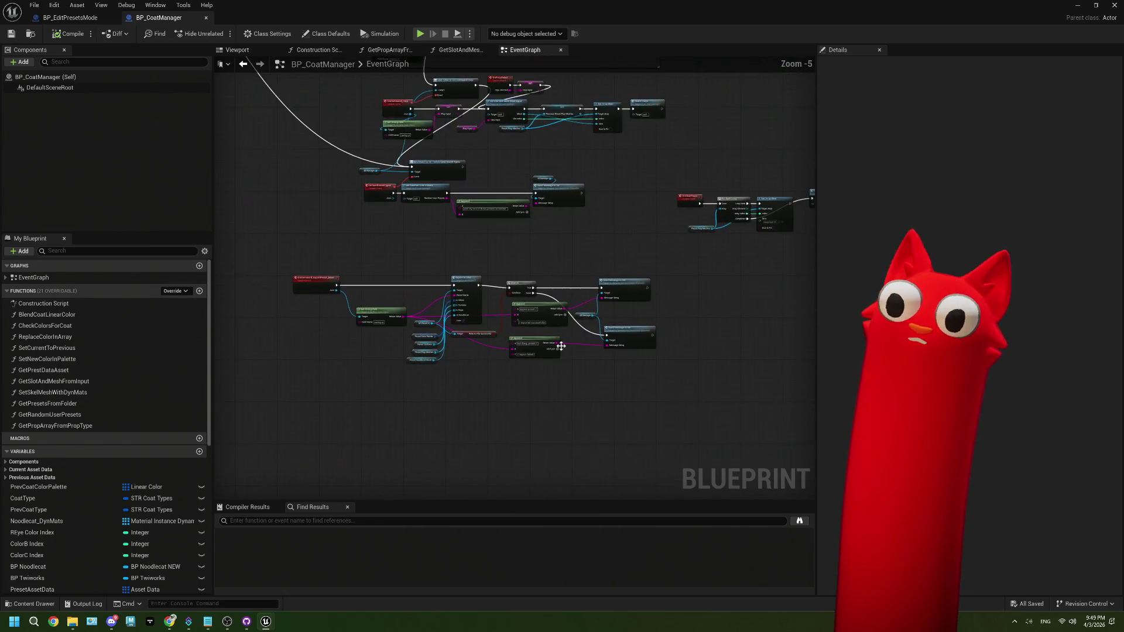
pyautogui.scroll(-1, 510, 278)
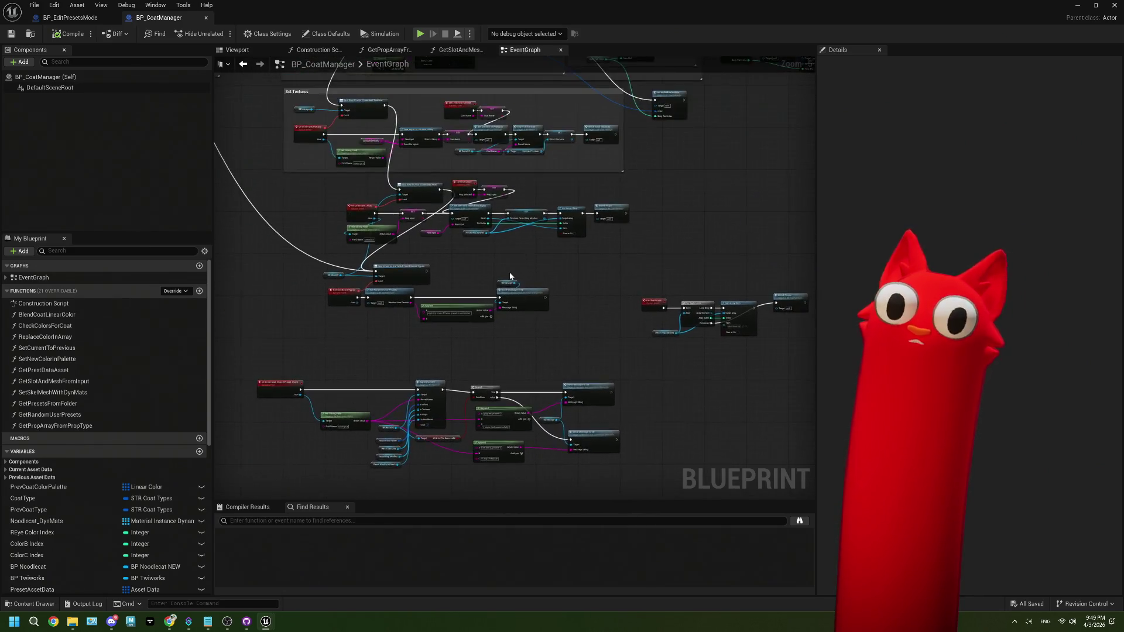
pyautogui.scroll(-1, 422, 207)
pyautogui.scroll(3, 422, 206)
pyautogui.scroll(-2, 399, 245)
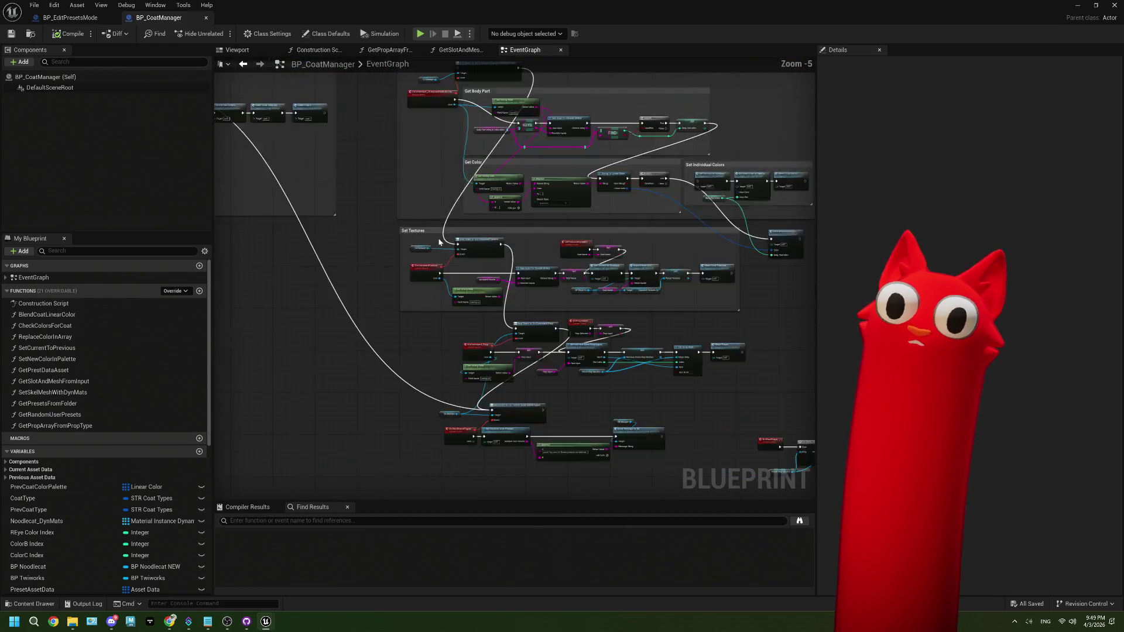
pyautogui.scroll(4, 437, 241)
pyautogui.scroll(-4, 437, 241)
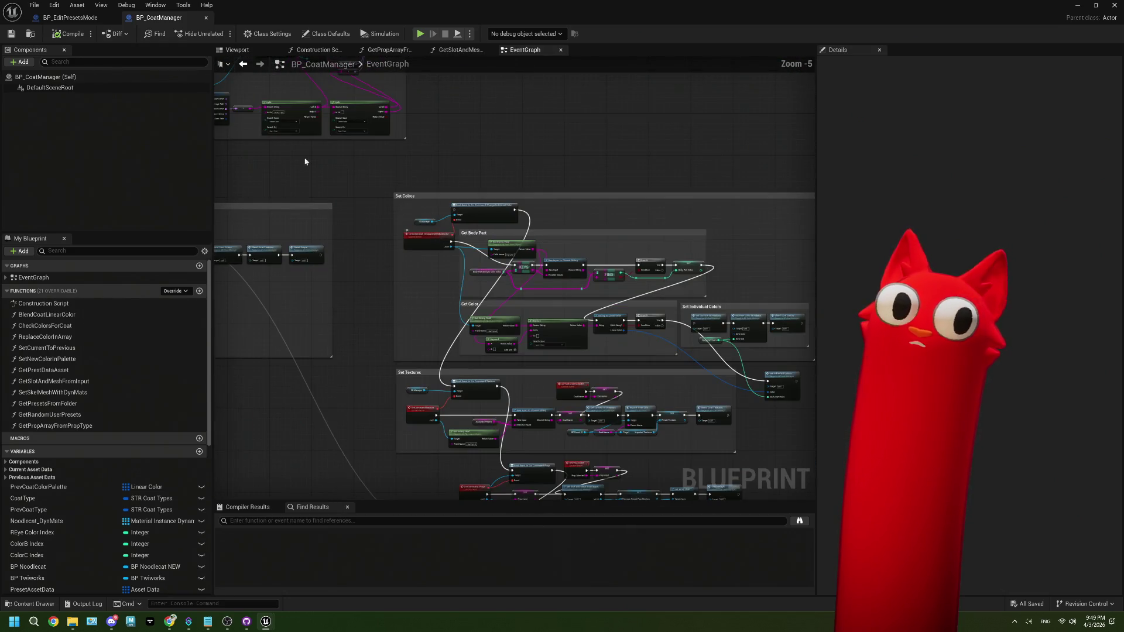
pyautogui.click(69, 18)
pyautogui.scroll(-2, 428, 321)
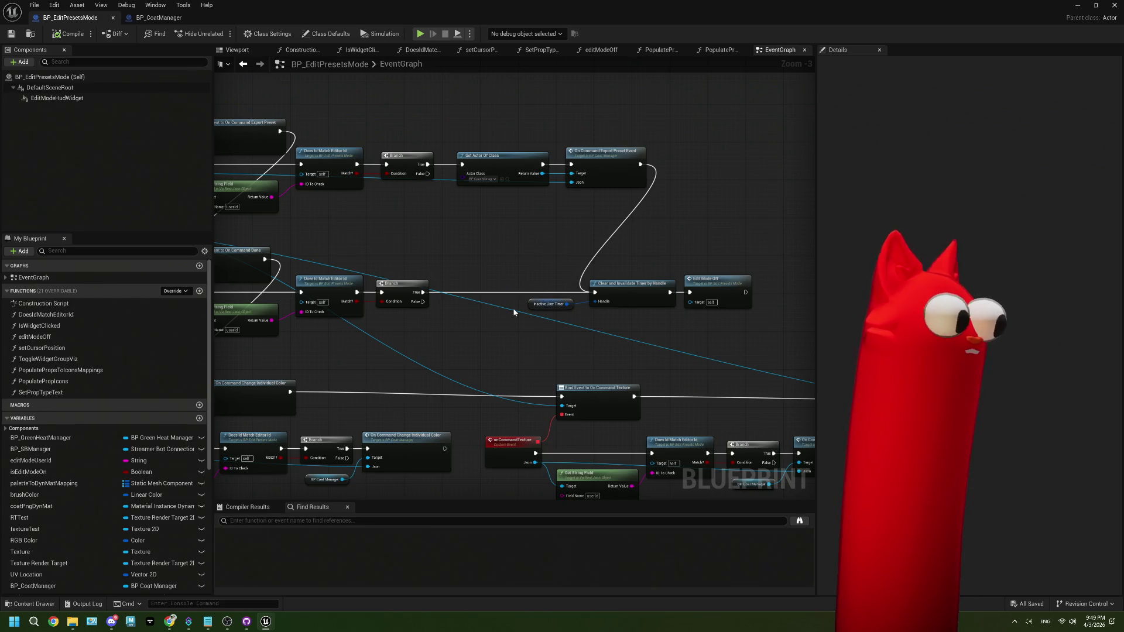
# Zoom to 1:1 on the OnEditModeExport and onEditModeDone events and open DoesIdMatchEditorId.
pyautogui.scroll(-4, 513, 308)
pyautogui.scroll(3, 430, 329)
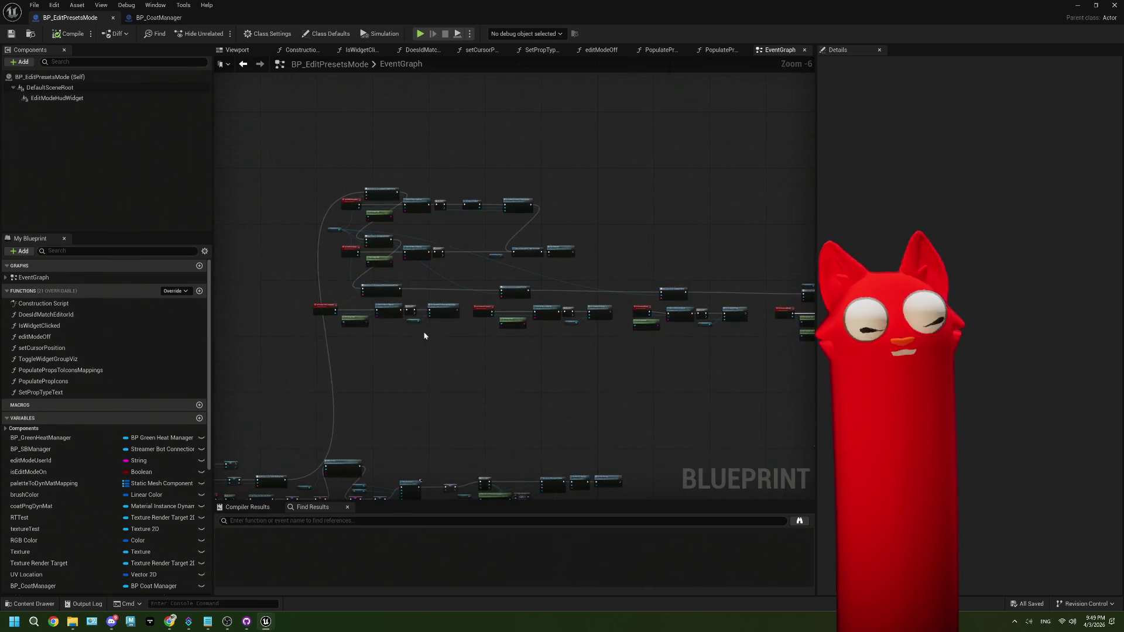
pyautogui.scroll(1, 433, 329)
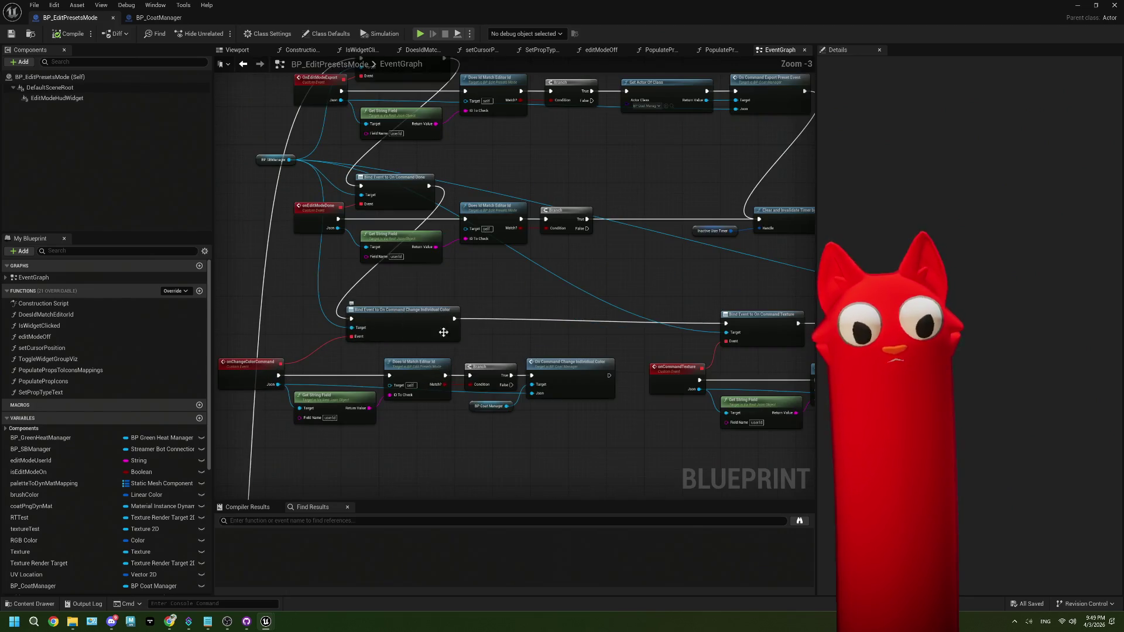
pyautogui.moveTo(567, 306); pyautogui.dragTo(596, 383)
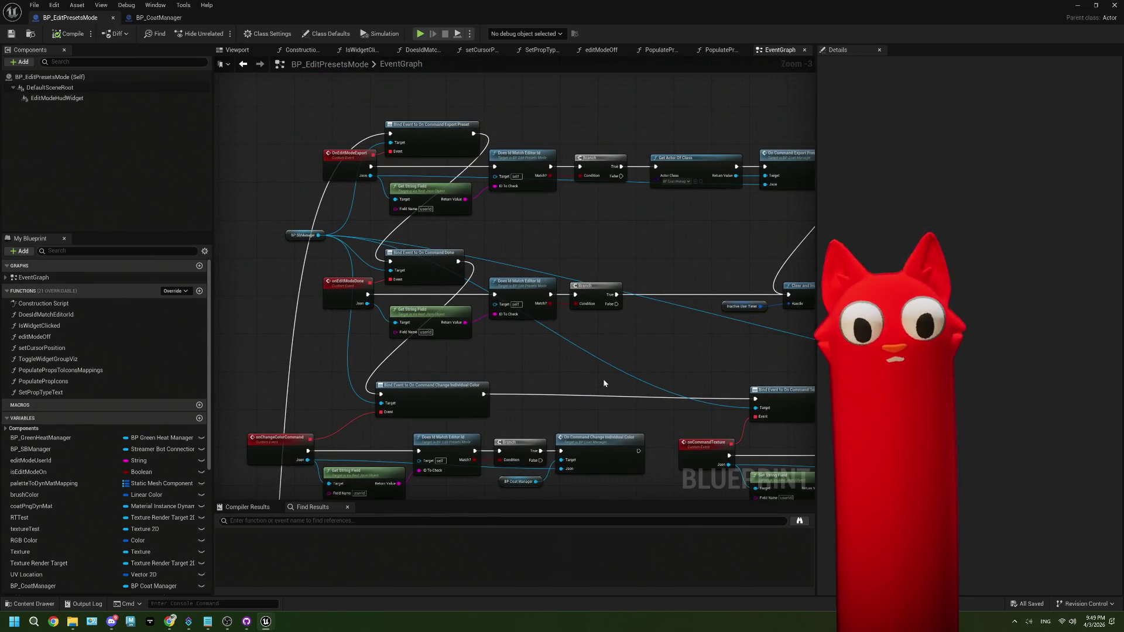
pyautogui.scroll(1, 452, 219)
pyautogui.scroll(1, 502, 240)
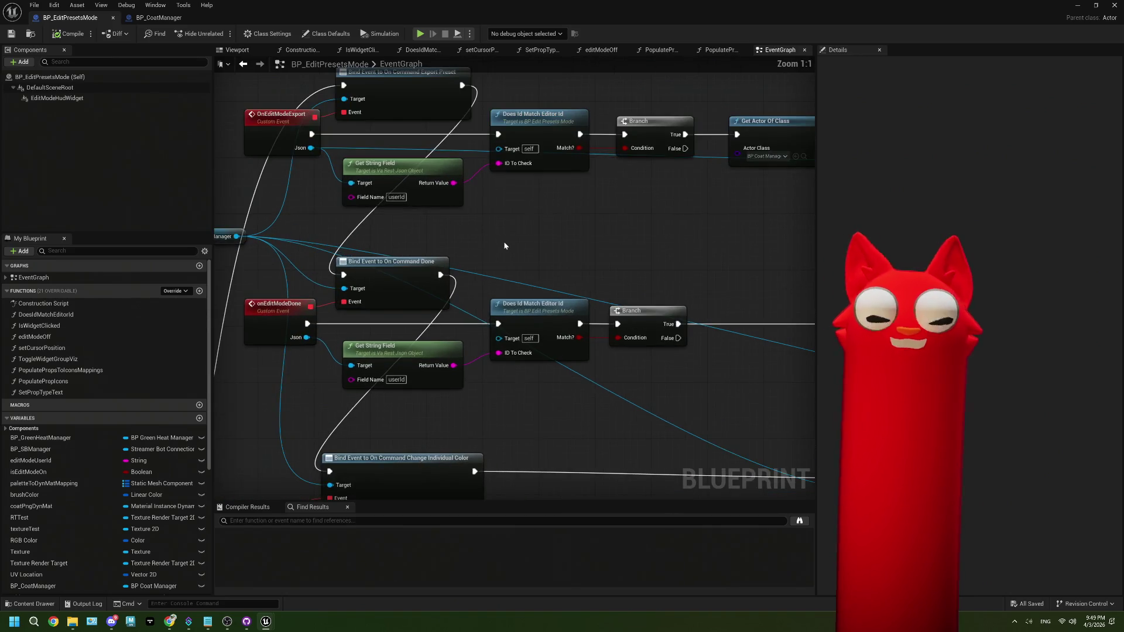
pyautogui.scroll(1, 665, 261)
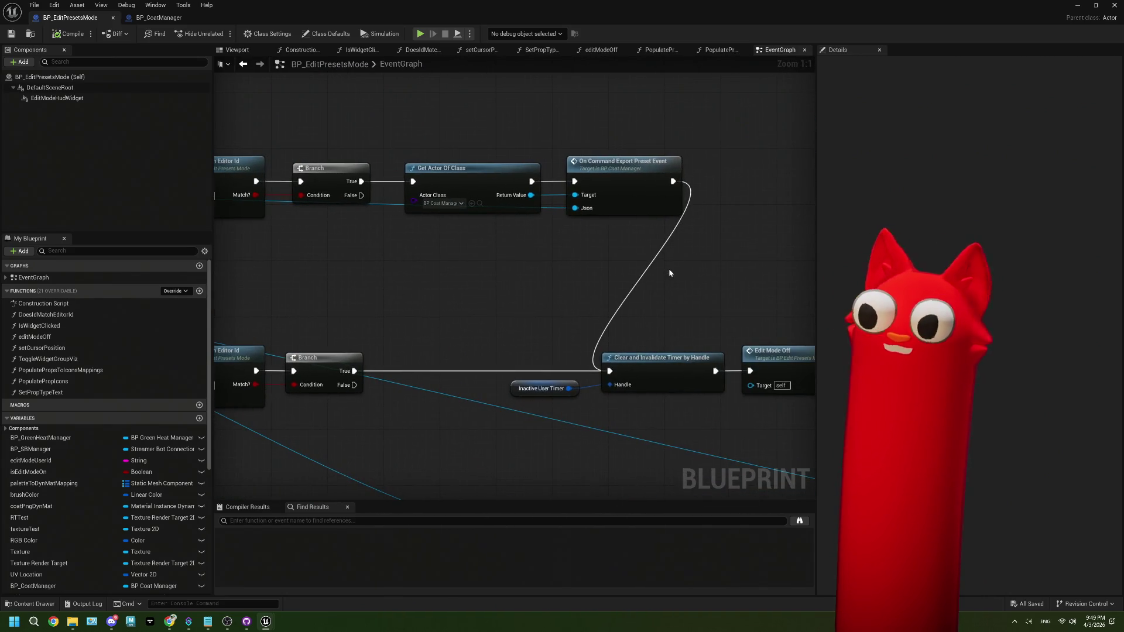
pyautogui.moveTo(526, 279)
pyautogui.mouseDown()
pyautogui.moveTo(464, 279)
pyautogui.moveTo(606, 288)
pyautogui.mouseUp()
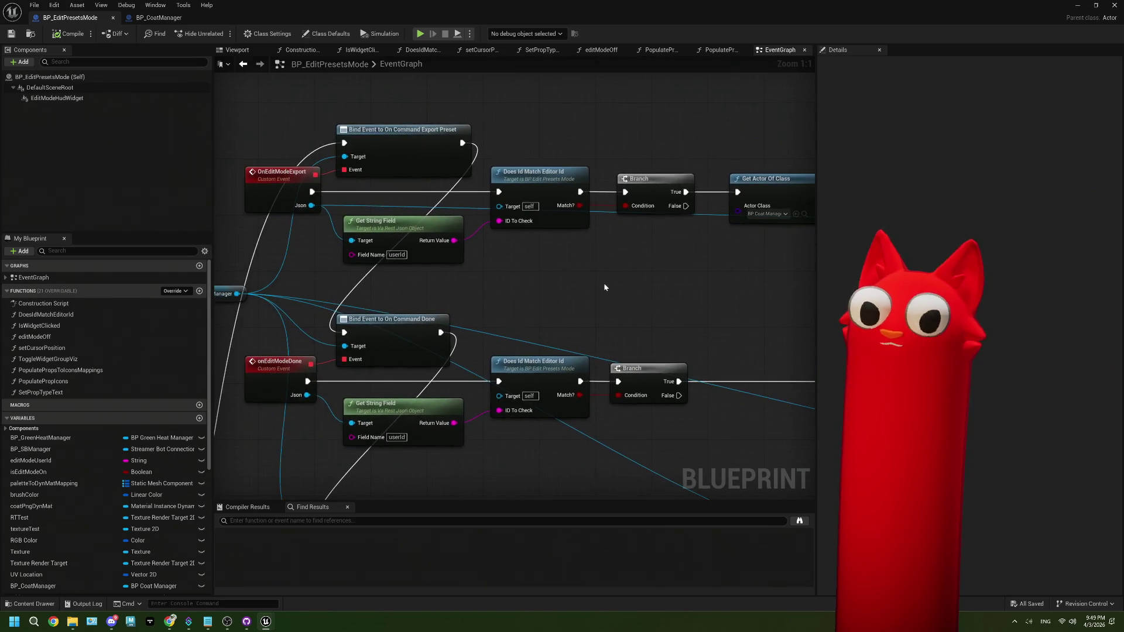
pyautogui.click(567, 225)
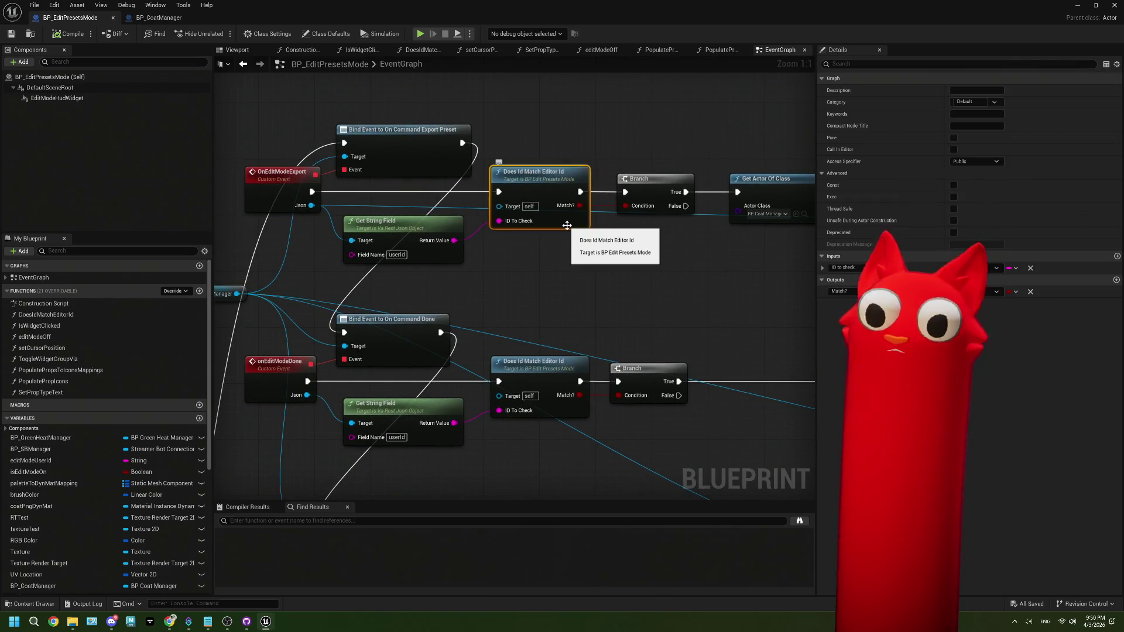
pyautogui.doubleClick(566, 229)
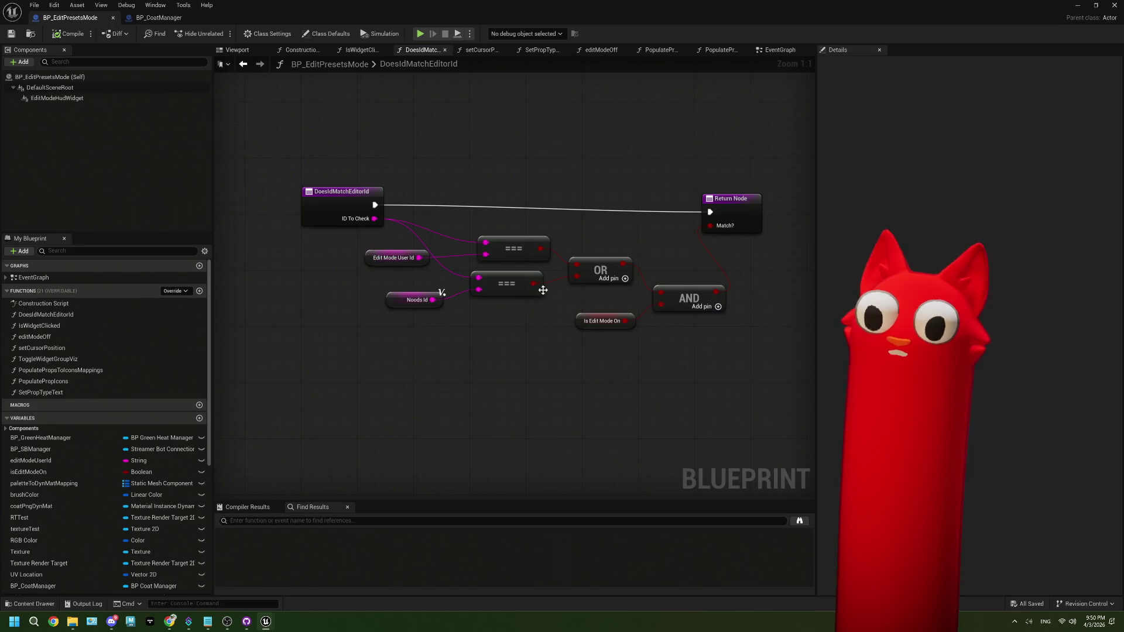
# Inspect the Noods Id getter and its comparison inside DoesIdMatchEditorId.
pyautogui.moveTo(386, 284); pyautogui.dragTo(472, 360)
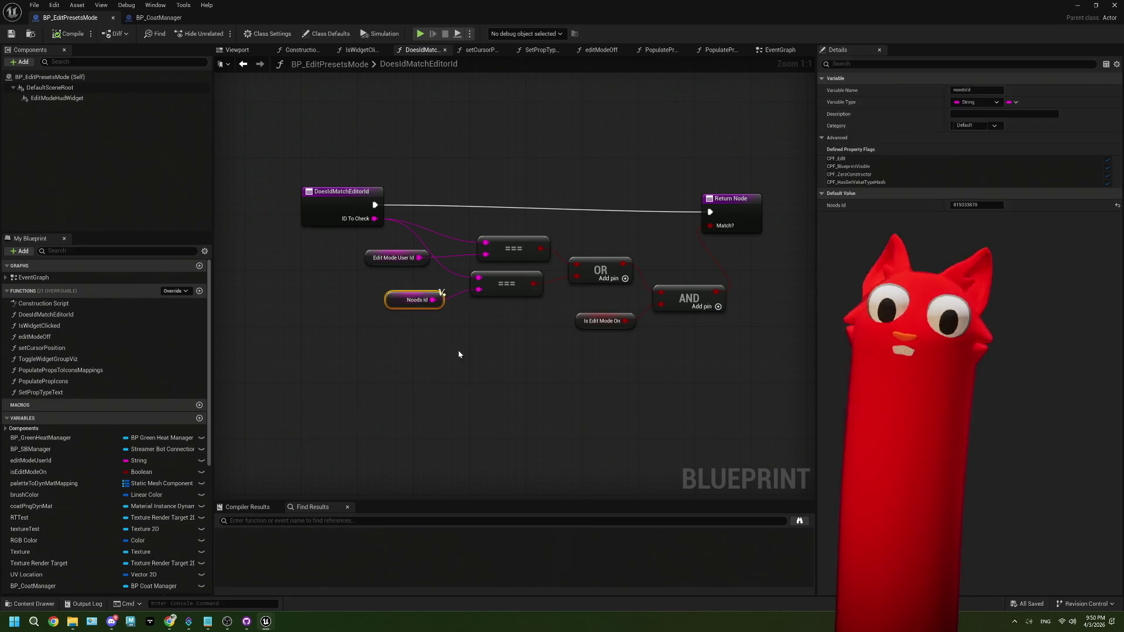
pyautogui.moveTo(378, 270); pyautogui.dragTo(440, 338)
pyautogui.click(521, 326)
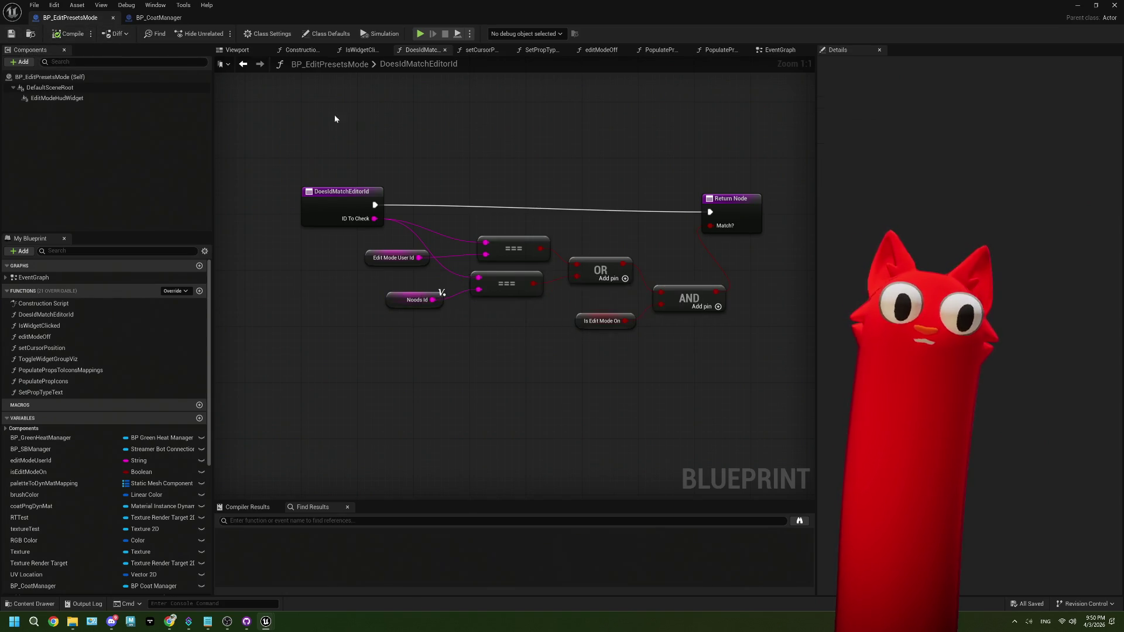
# Return to the EventGraph and zoom out to an overview.
pyautogui.click(785, 50)
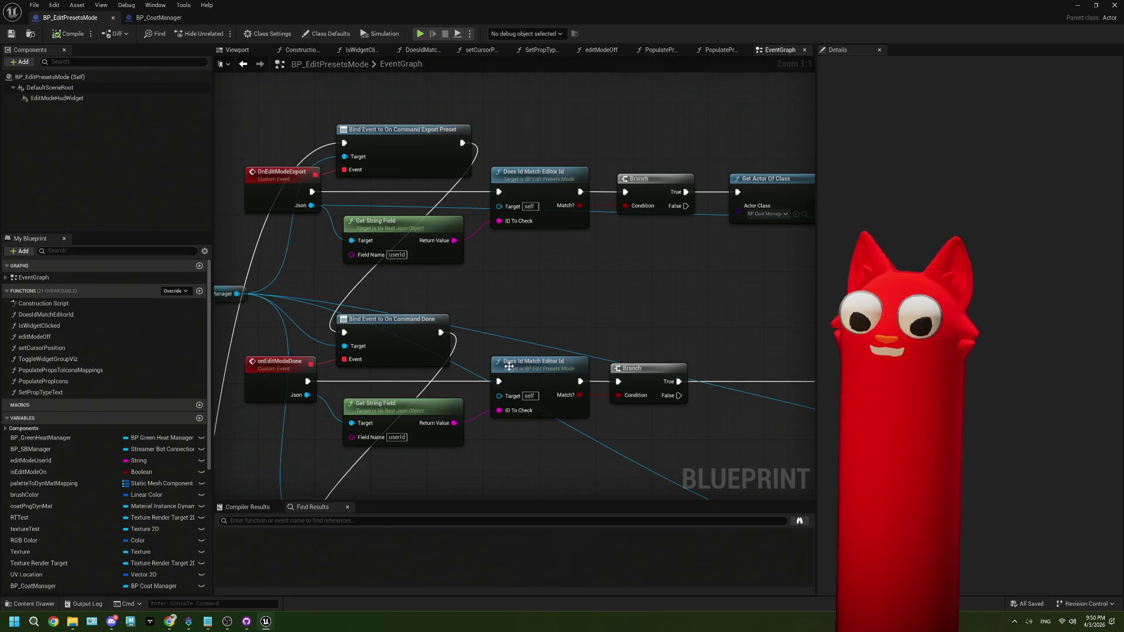
pyautogui.scroll(3, 546, 352)
pyautogui.scroll(-2, 546, 352)
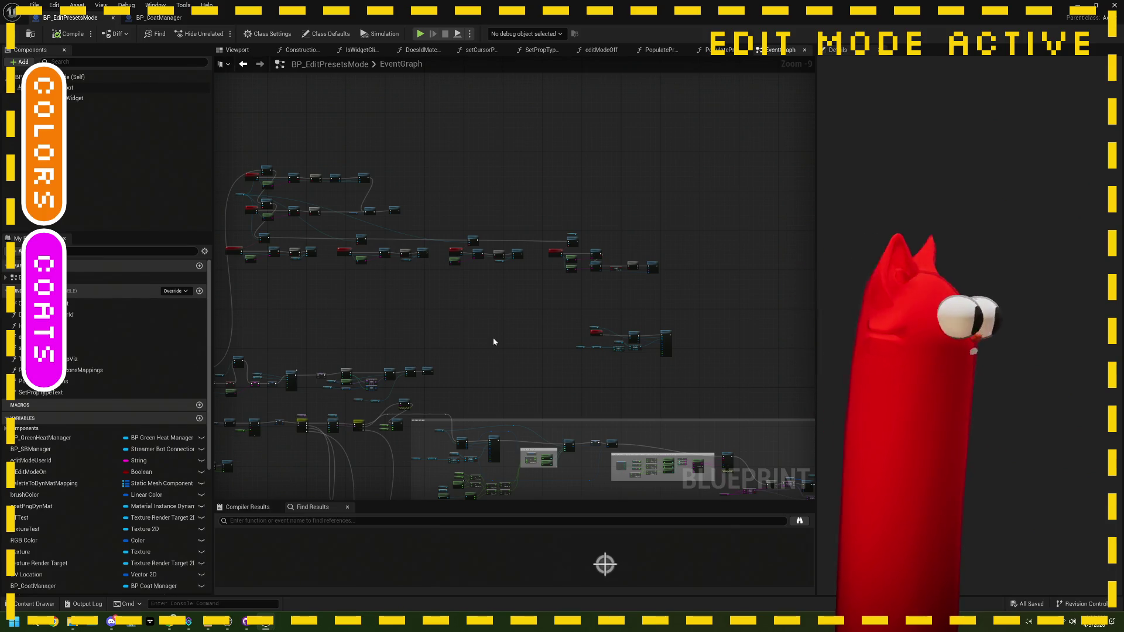
# Shift the EventGraph overview, then bring ThePlan.txt up in Notepad from the taskbar.
pyautogui.moveTo(384, 311); pyautogui.dragTo(498, 325)
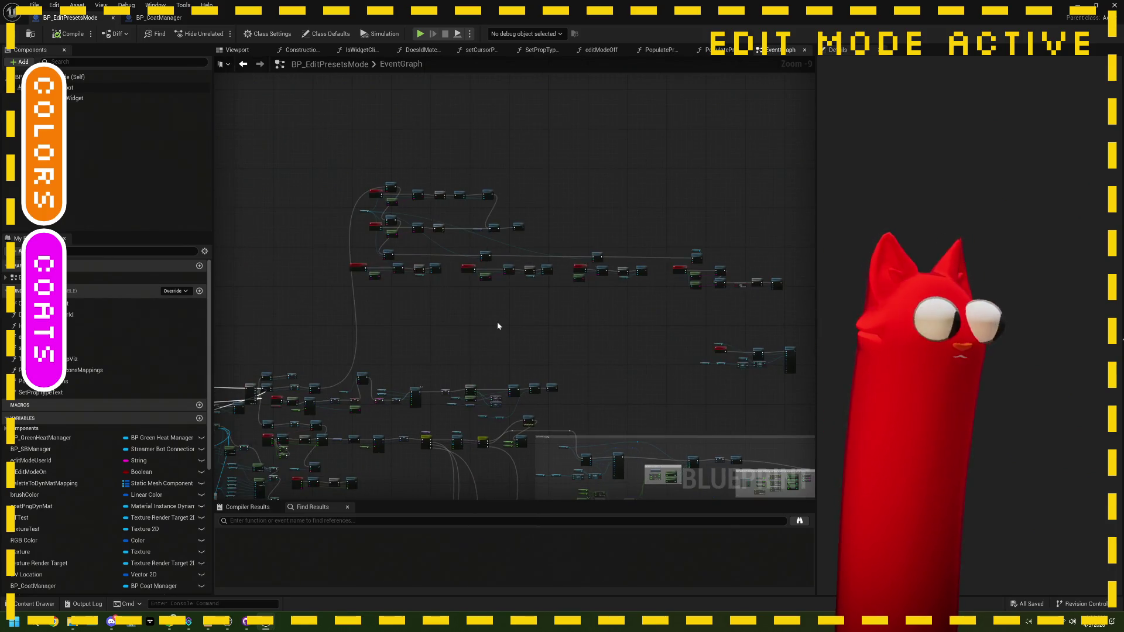
pyautogui.scroll(2, 416, 308)
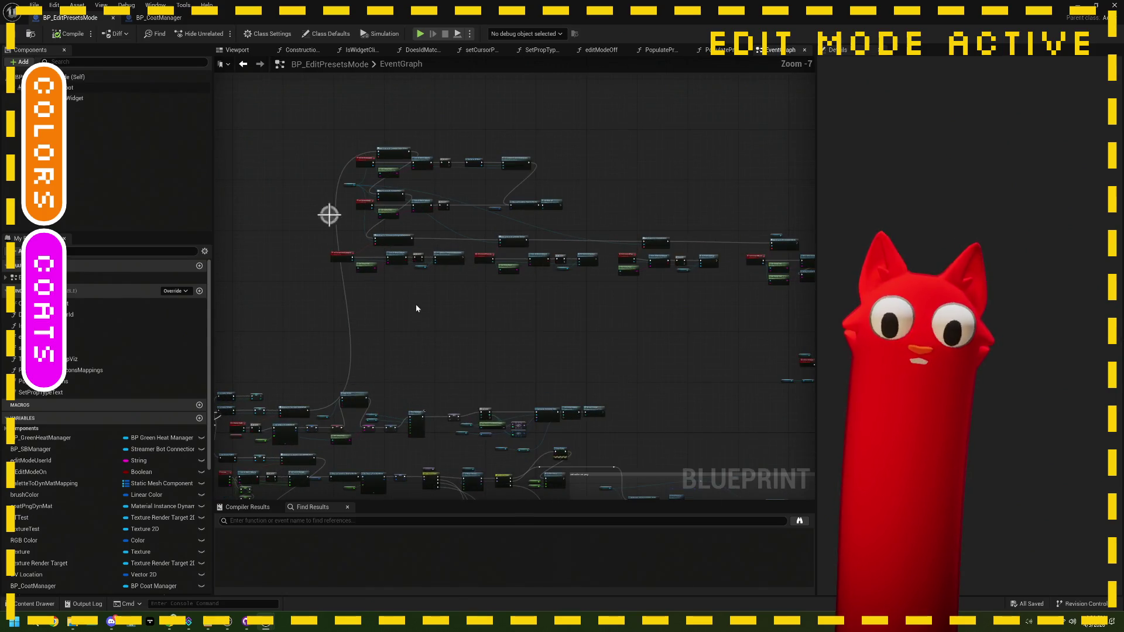
pyautogui.click(210, 623)
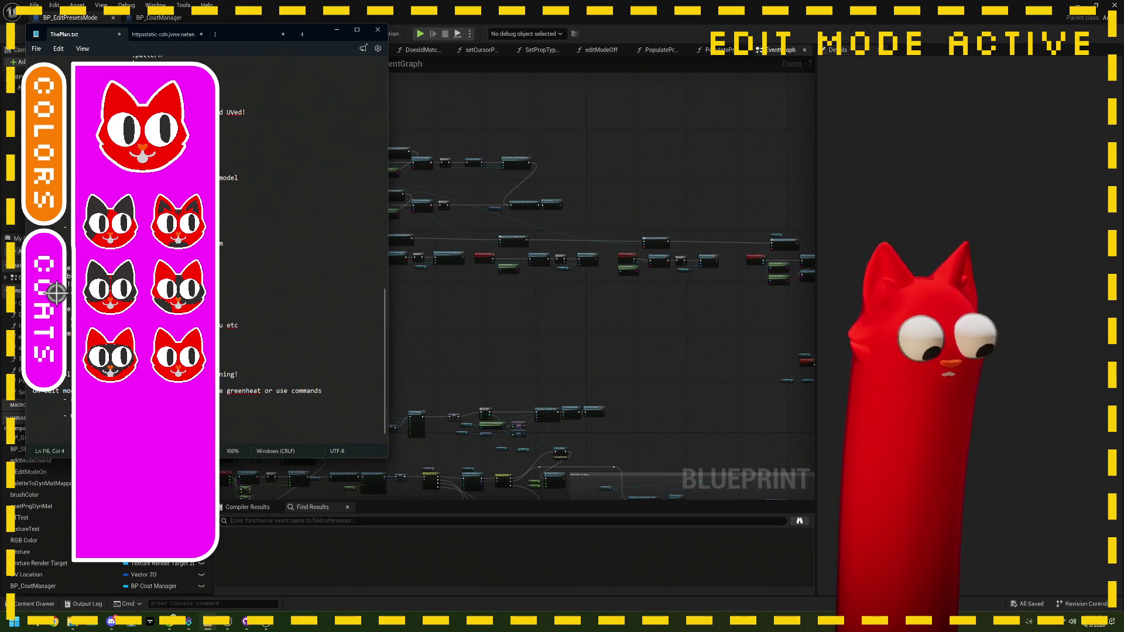
# Add the note 'make it clear to click on PNG and not my model!!!' to ThePlan.txt.
pyautogui.write('make is c')
pyautogui.write('t cleat')
pyautogui.press('BackSpace')
pyautogui.press('BackSpace')
pyautogui.write('r to cloc')
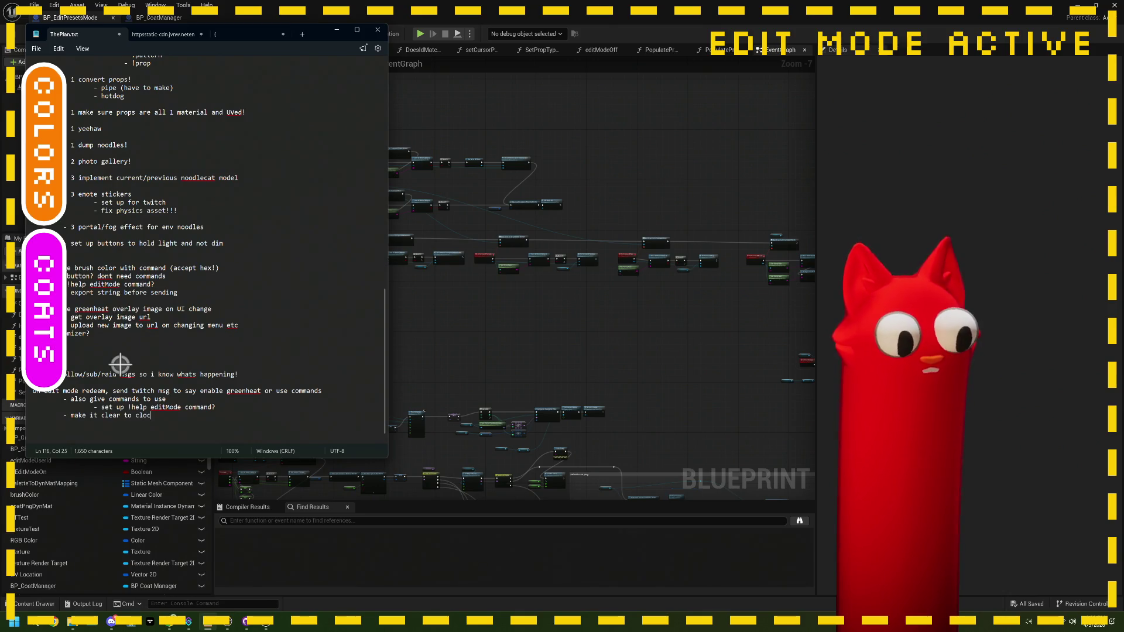
pyautogui.press('BackSpace')
pyautogui.press('BackSpace')
pyautogui.write('ick on PNG and not my model!!!')
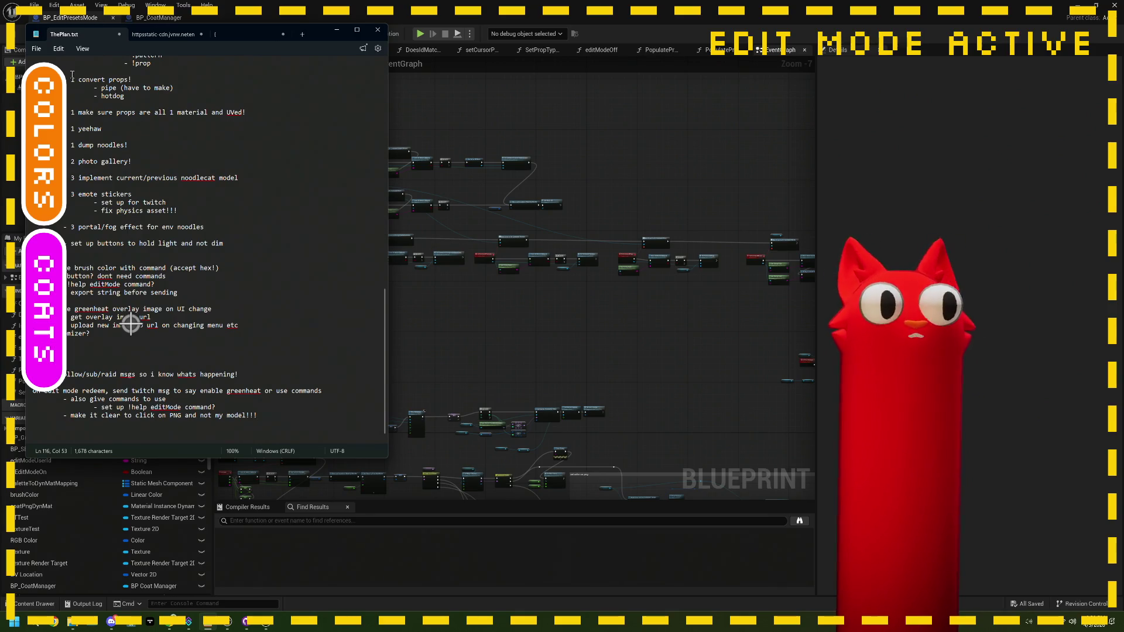
pyautogui.click(36, 48)
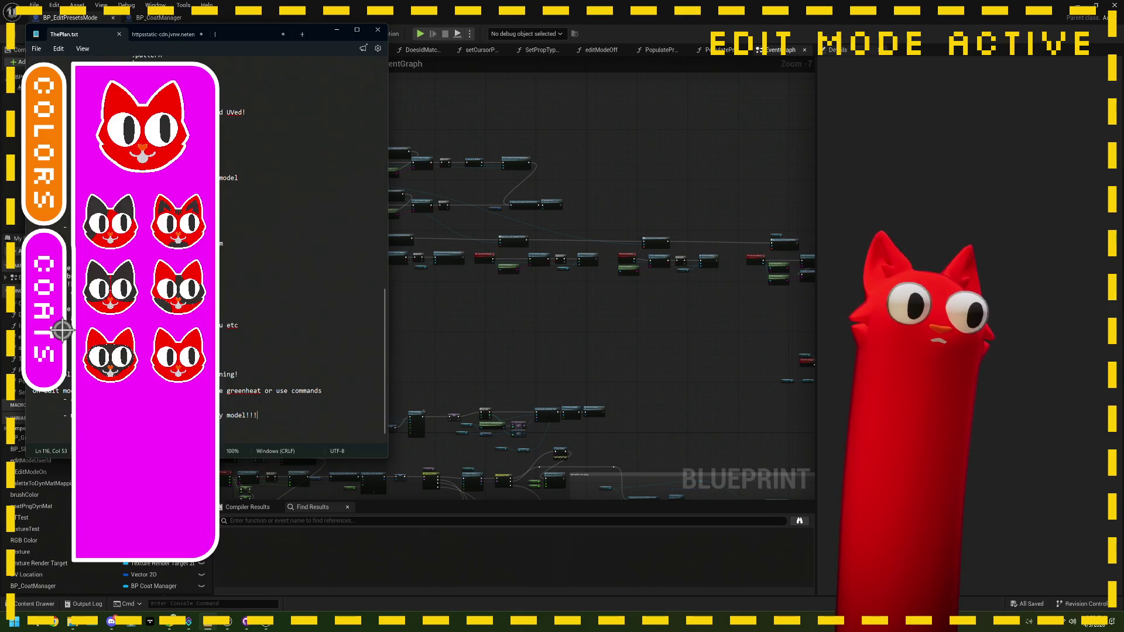
pyautogui.click(561, 276)
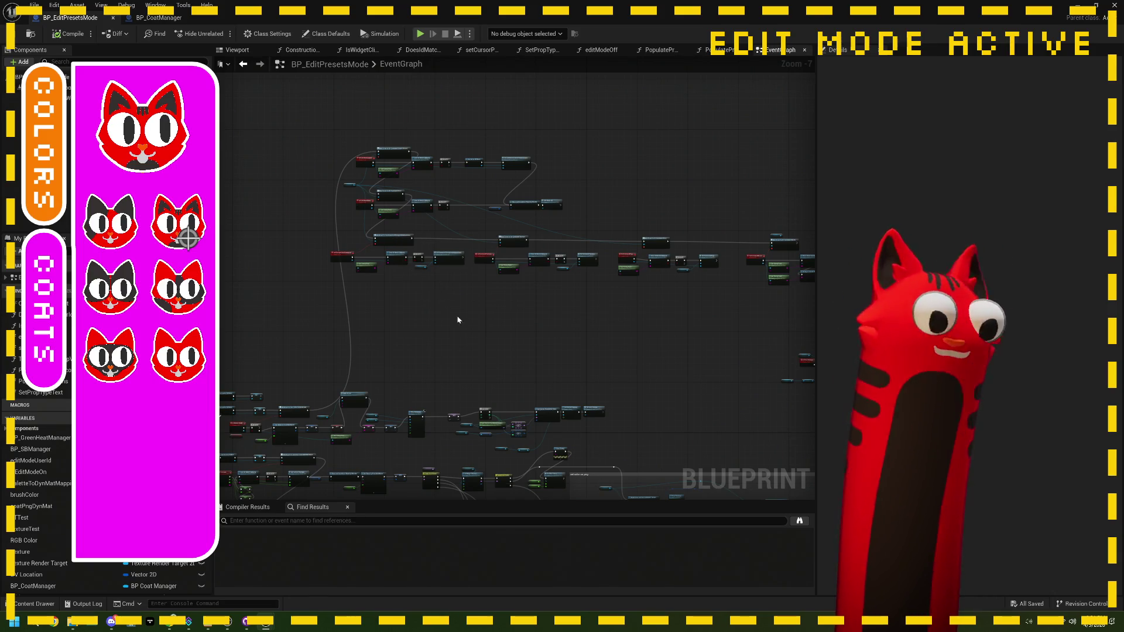
# Zoom in on the Blueprint graph with Notepad tucked behind the editor.
pyautogui.scroll(3, 771, 304)
# Navigate to the Toggle Widget Group Viz chain and its trailing debug Print String.
pyautogui.scroll(2, 643, 306)
pyautogui.scroll(-4, 562, 310)
pyautogui.scroll(1, 586, 309)
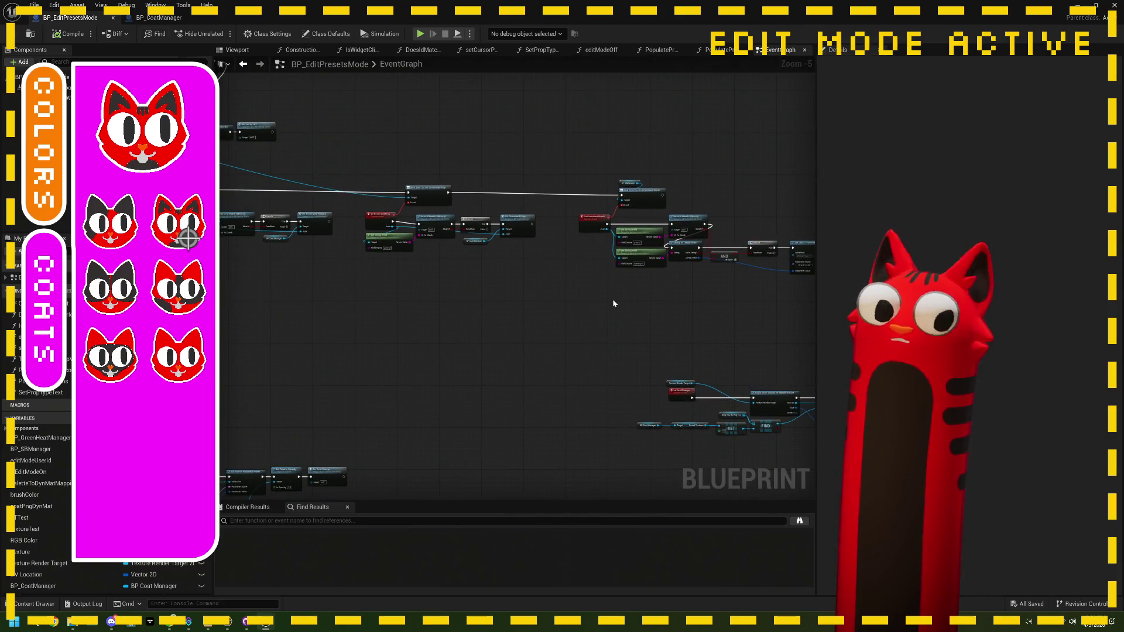
pyautogui.scroll(-3, 613, 303)
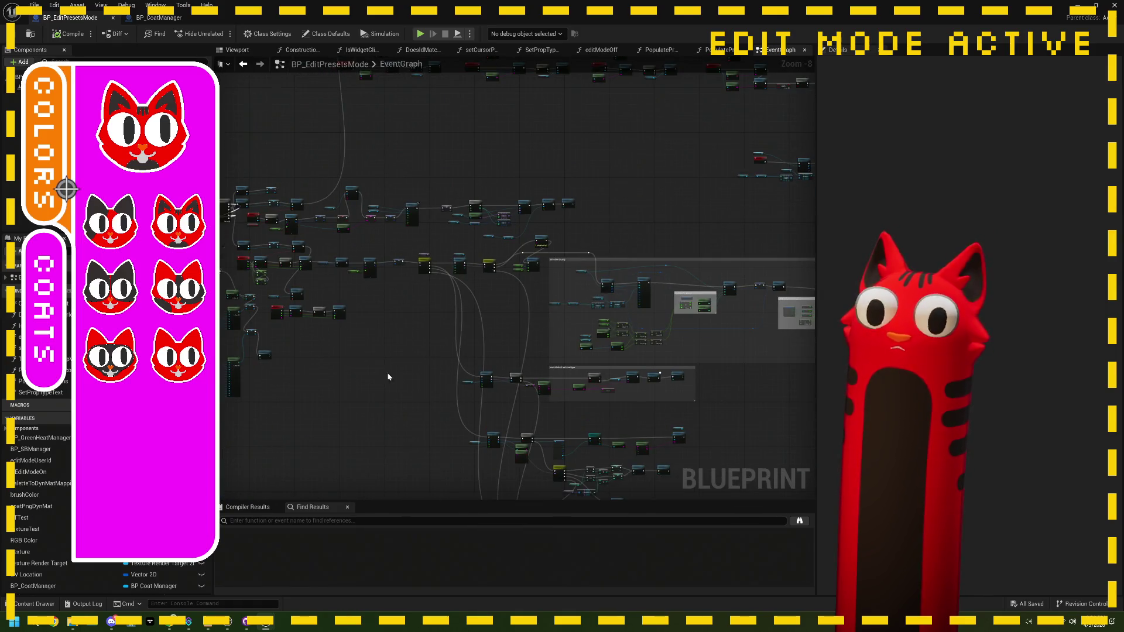
pyautogui.moveTo(377, 377); pyautogui.dragTo(484, 368)
pyautogui.scroll(1, 473, 360)
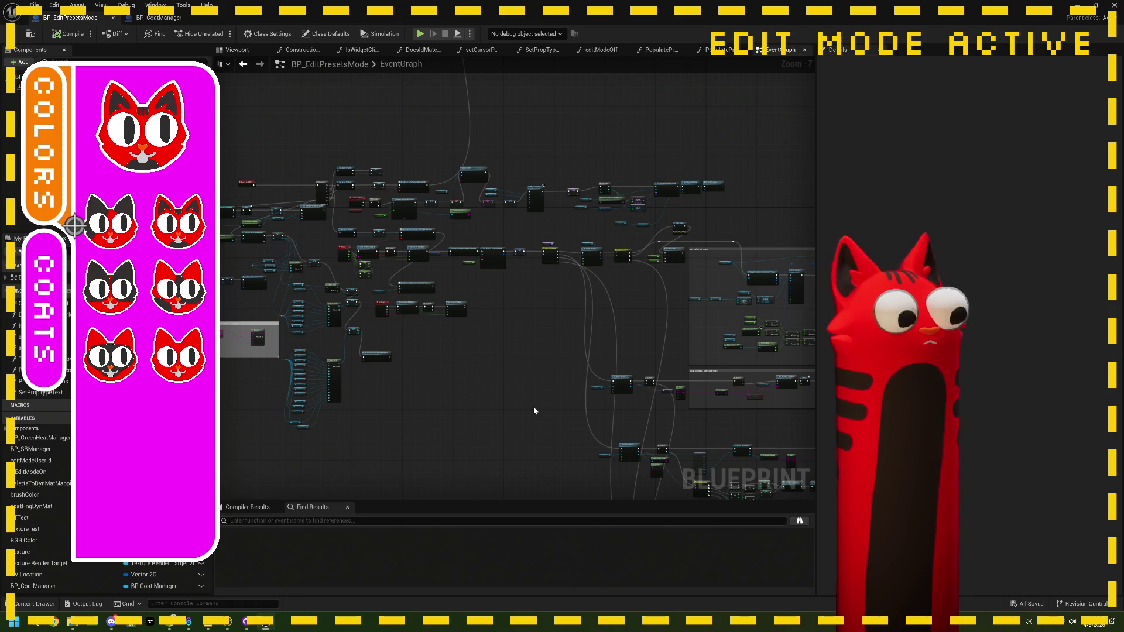
pyautogui.moveTo(533, 406)
pyautogui.mouseDown()
pyautogui.moveTo(459, 341)
pyautogui.moveTo(499, 450)
pyautogui.mouseUp()
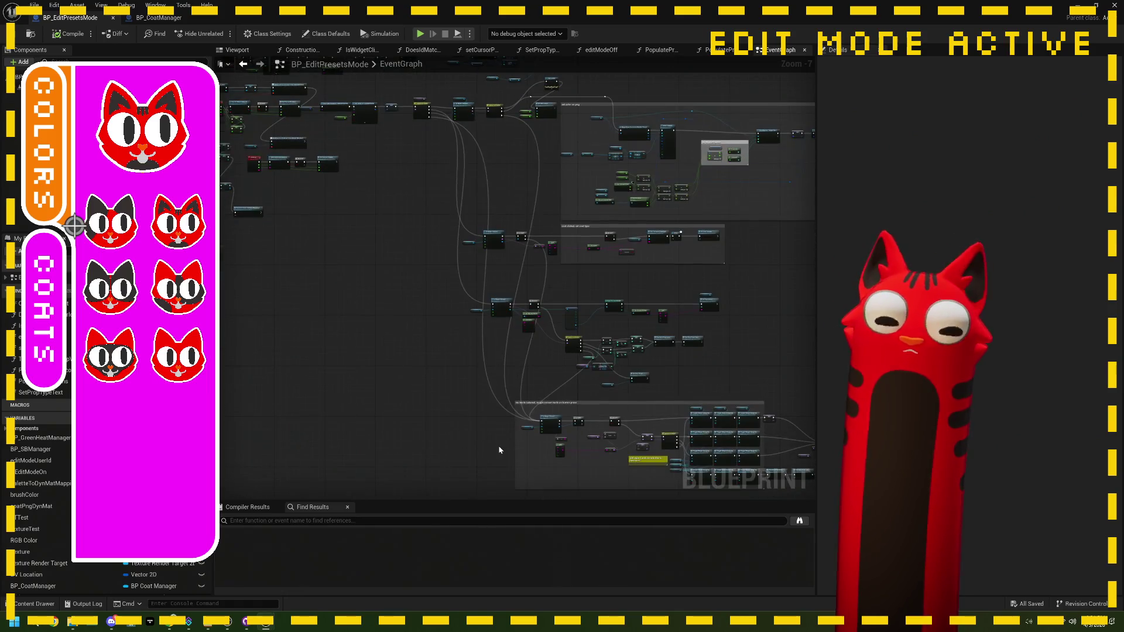
pyautogui.scroll(7, 524, 449)
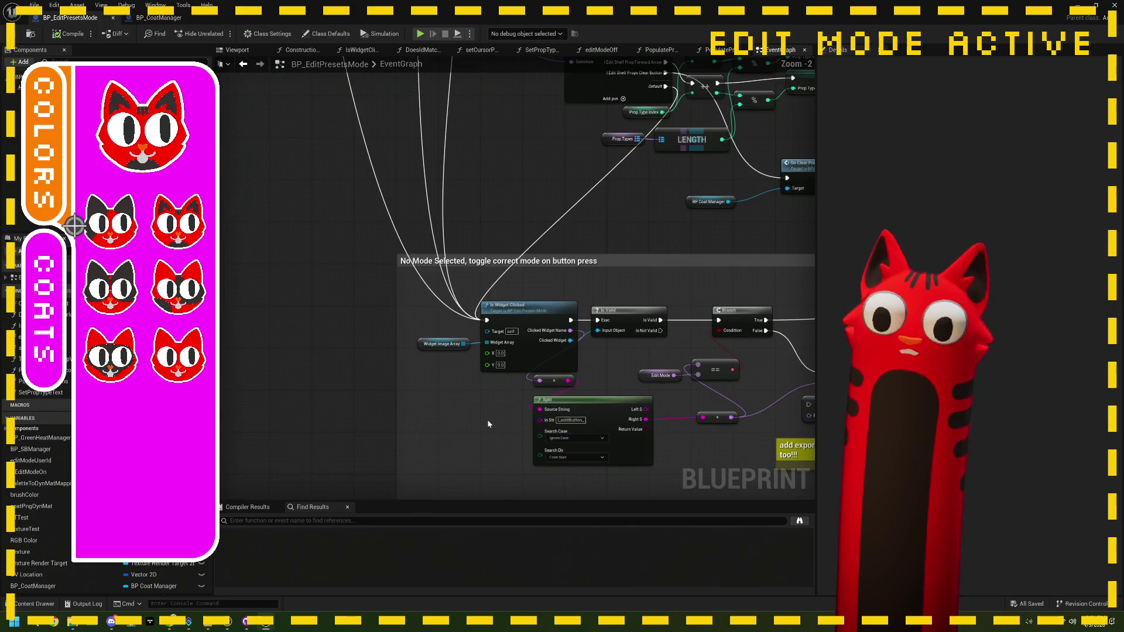
pyautogui.moveTo(494, 422)
pyautogui.mouseDown()
pyautogui.moveTo(444, 418)
pyautogui.moveTo(580, 434)
pyautogui.moveTo(315, 432)
pyautogui.mouseUp()
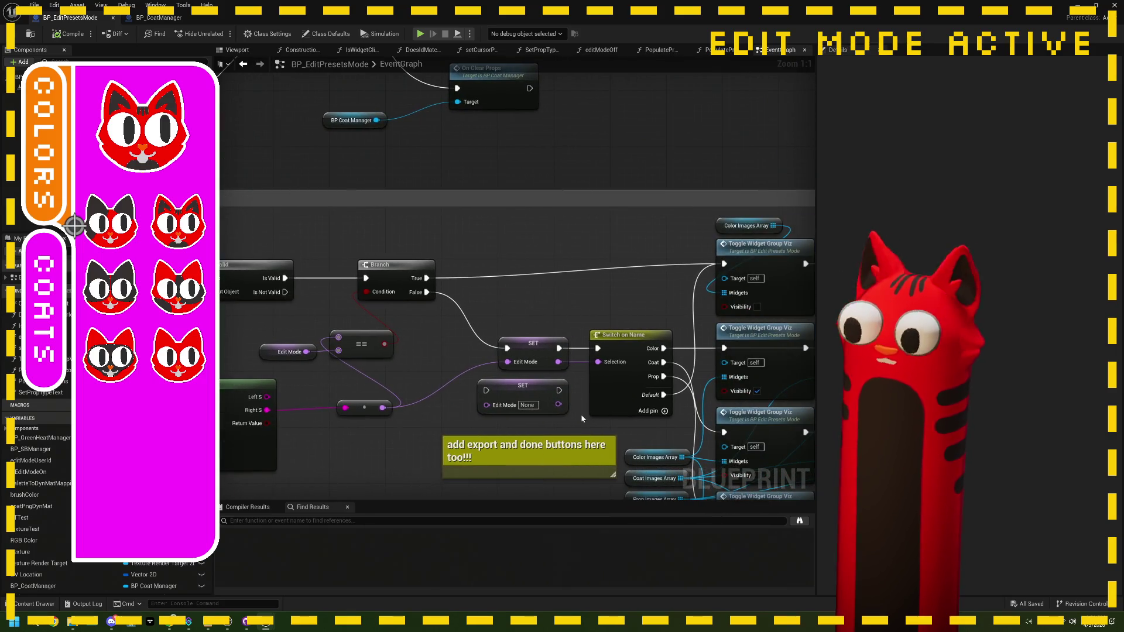
pyautogui.moveTo(606, 428)
pyautogui.mouseDown()
pyautogui.moveTo(445, 398)
pyautogui.moveTo(343, 356)
pyautogui.mouseUp()
pyautogui.moveTo(565, 422); pyautogui.dragTo(484, 418)
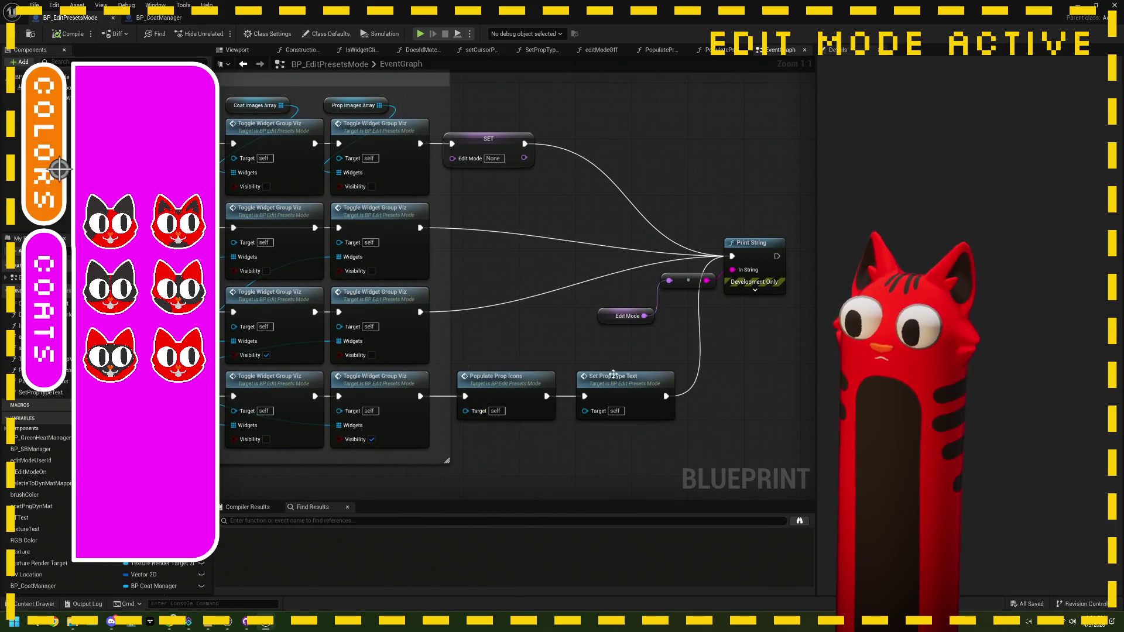
# Delete the Print String, its reroute and Edit Mode getter, then open IsWidgetClicked.
pyautogui.moveTo(760, 358); pyautogui.dragTo(602, 221)
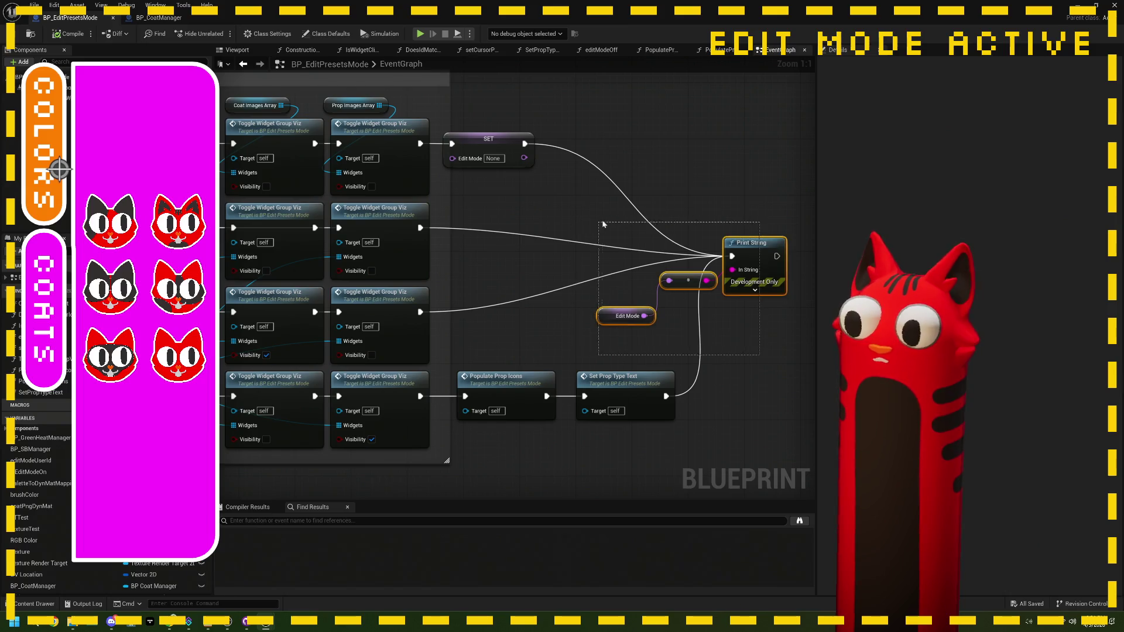
pyautogui.press('Delete')
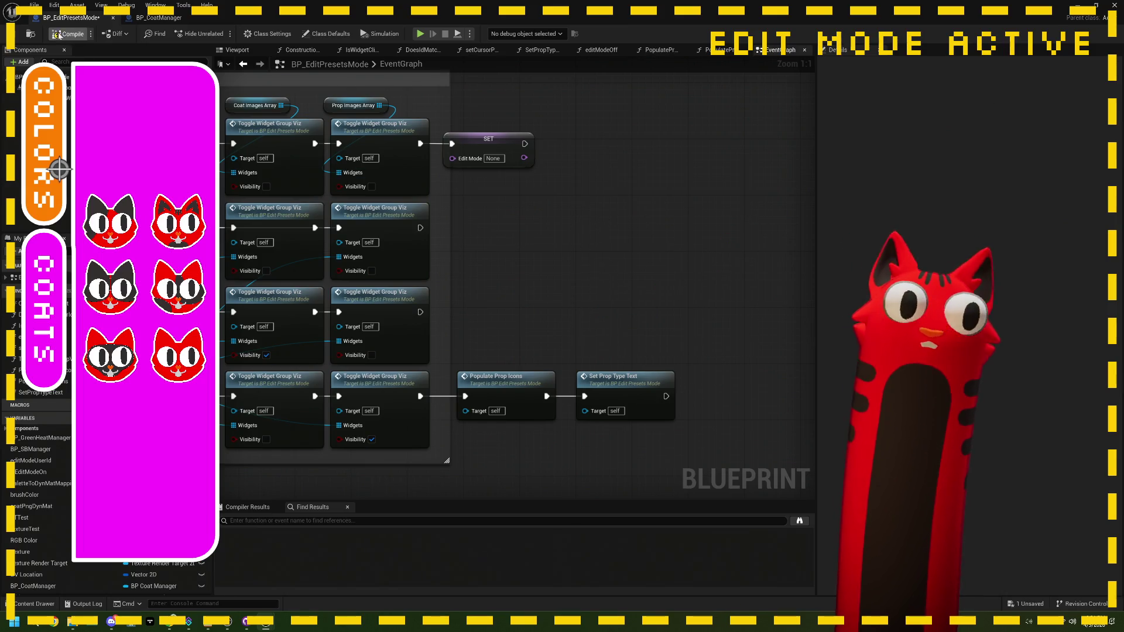
pyautogui.scroll(-6, 518, 293)
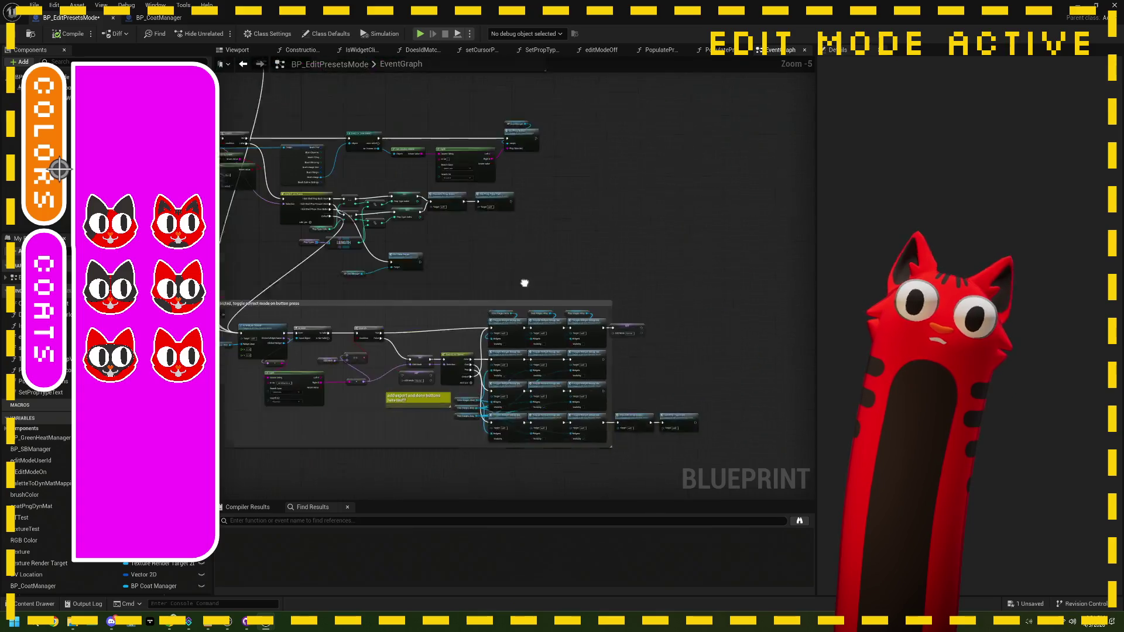
pyautogui.scroll(4, 537, 272)
pyautogui.doubleClick(397, 228)
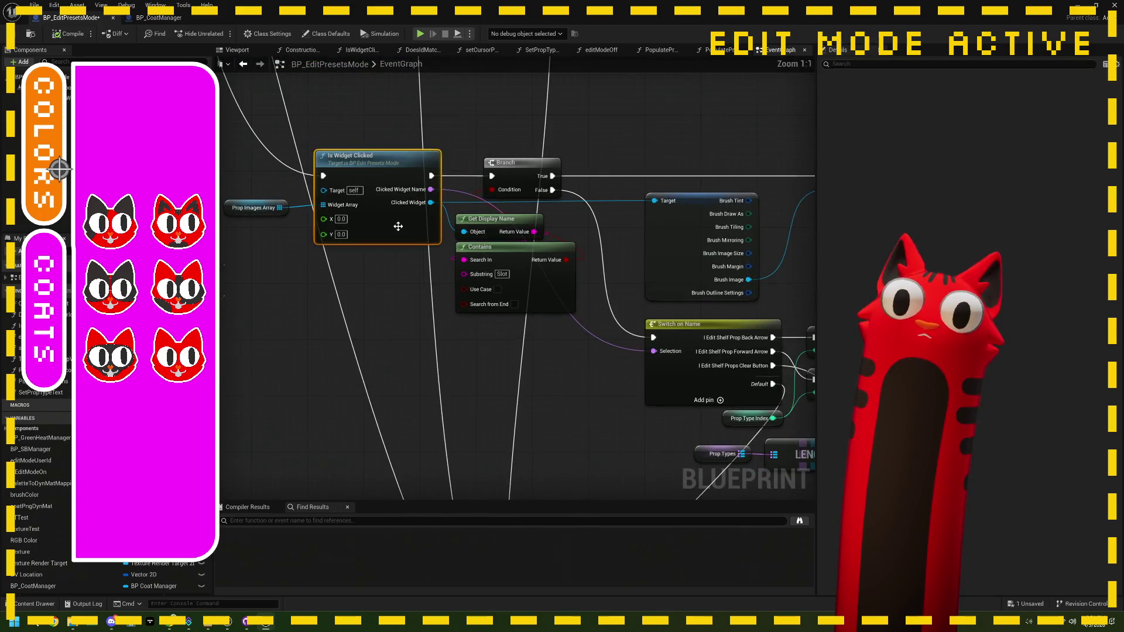
# Pan through the IsWidgetClicked graph to the SET nodes and nudge the reroute node left.
pyautogui.moveTo(462, 303)
pyautogui.mouseDown()
pyautogui.moveTo(503, 338)
pyautogui.moveTo(339, 344)
pyautogui.moveTo(267, 263)
pyautogui.mouseUp()
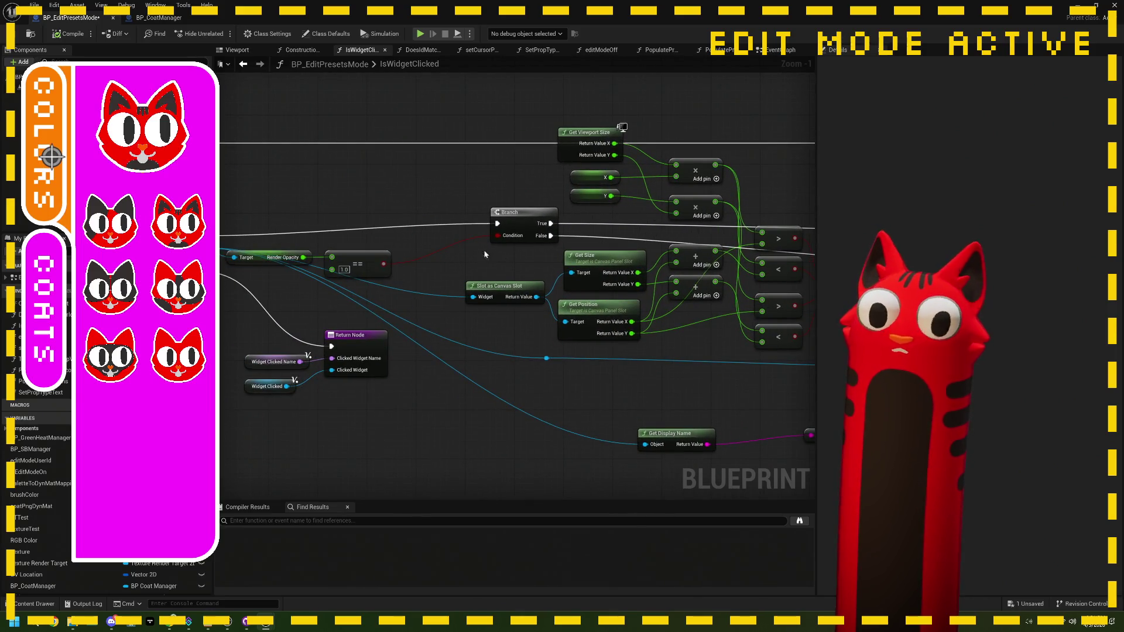
pyautogui.moveTo(547, 254); pyautogui.dragTo(275, 260)
pyautogui.moveTo(650, 275)
pyautogui.mouseDown()
pyautogui.moveTo(532, 328)
pyautogui.moveTo(579, 326)
pyautogui.moveTo(494, 345)
pyautogui.mouseUp()
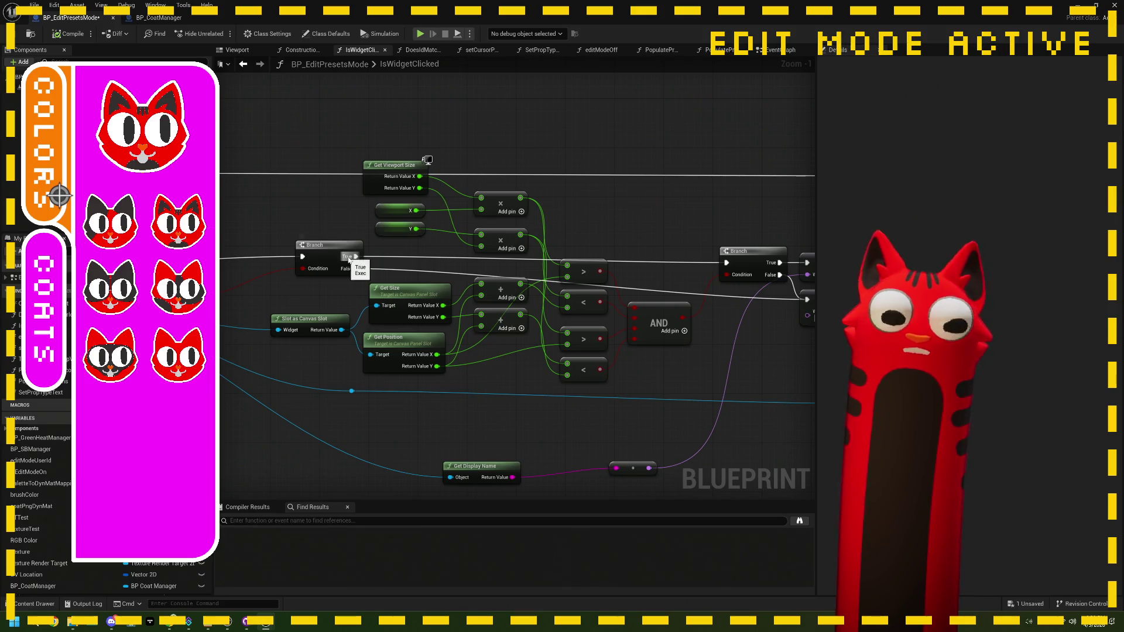
pyautogui.moveTo(735, 267); pyautogui.dragTo(586, 257)
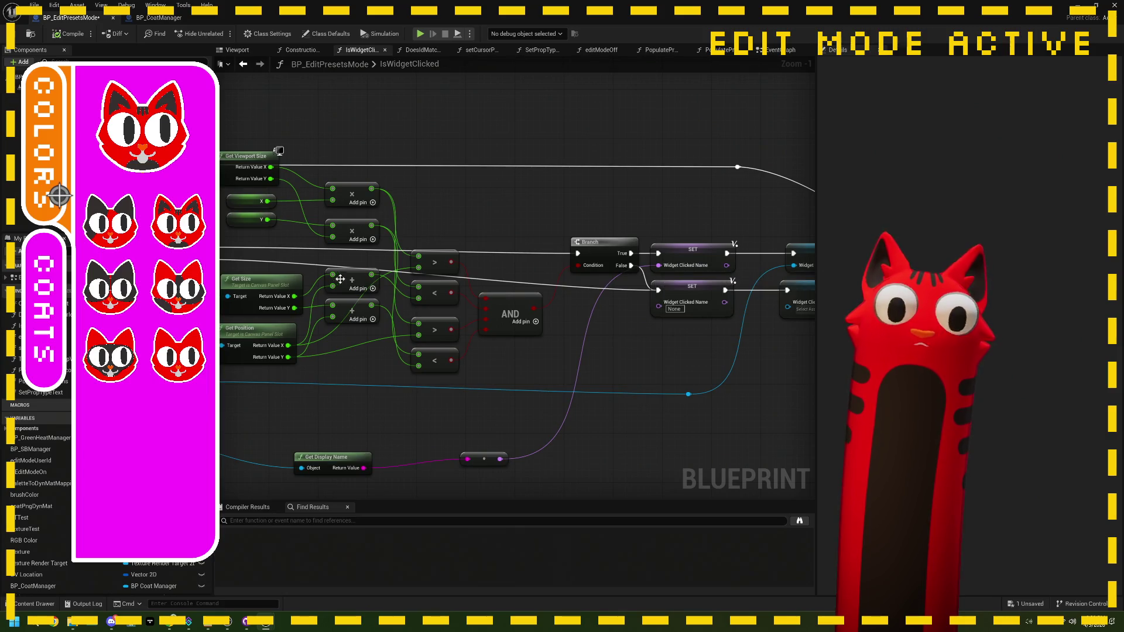
pyautogui.moveTo(375, 343); pyautogui.dragTo(397, 329)
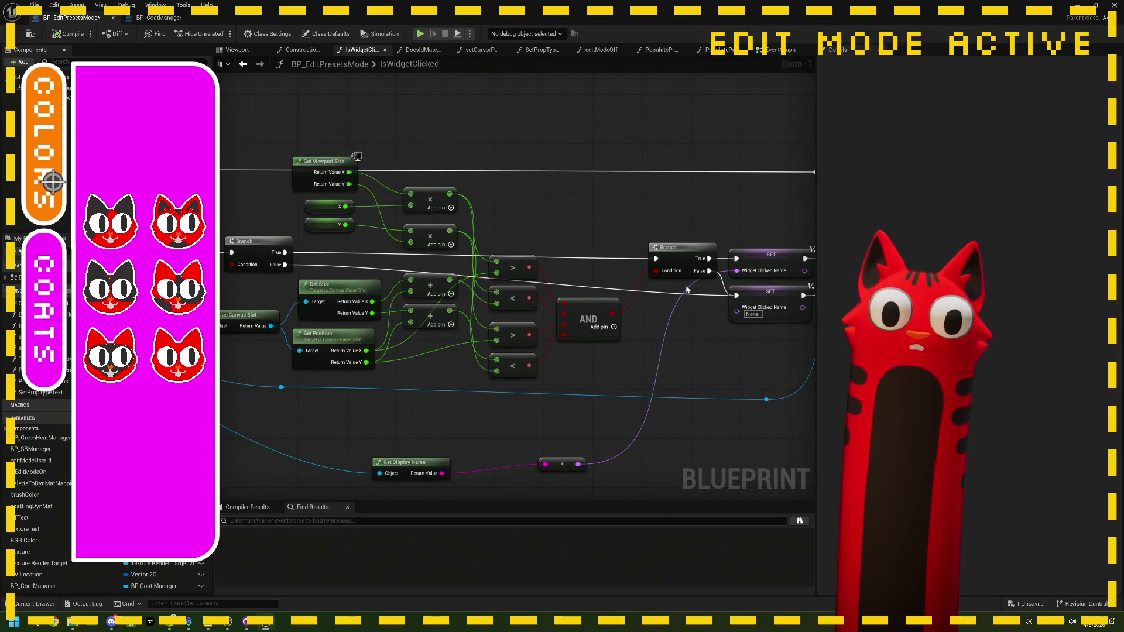
pyautogui.scroll(1, 645, 325)
pyautogui.moveTo(662, 318); pyautogui.dragTo(589, 306)
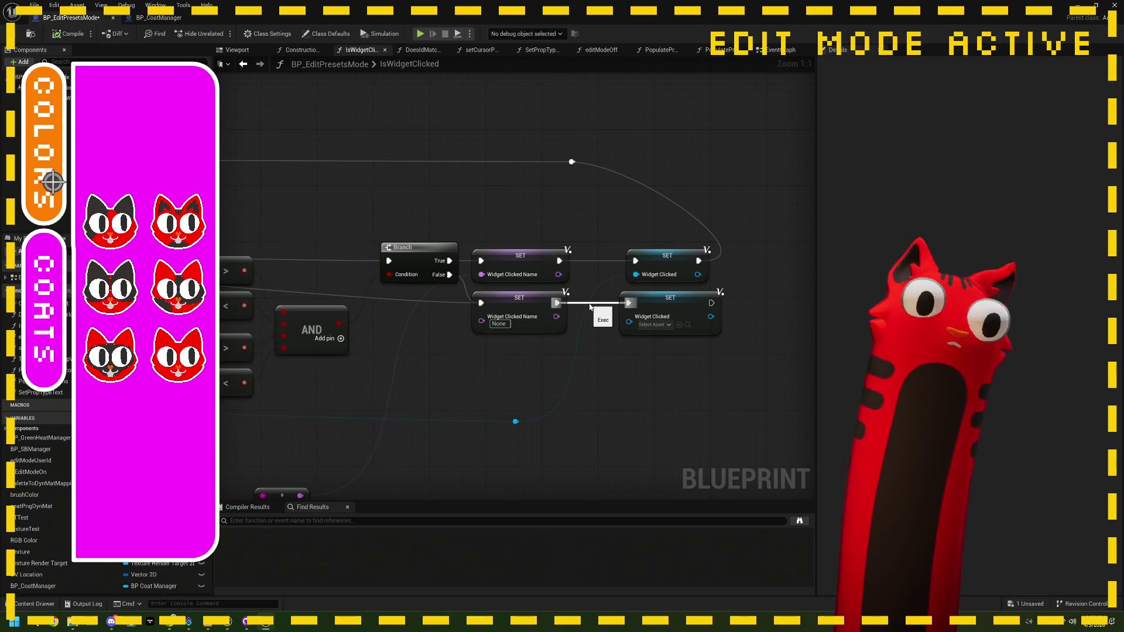
pyautogui.moveTo(570, 205)
pyautogui.mouseDown()
pyautogui.moveTo(444, 208)
pyautogui.moveTo(466, 171)
pyautogui.moveTo(581, 171)
pyautogui.mouseUp()
pyautogui.click(562, 210)
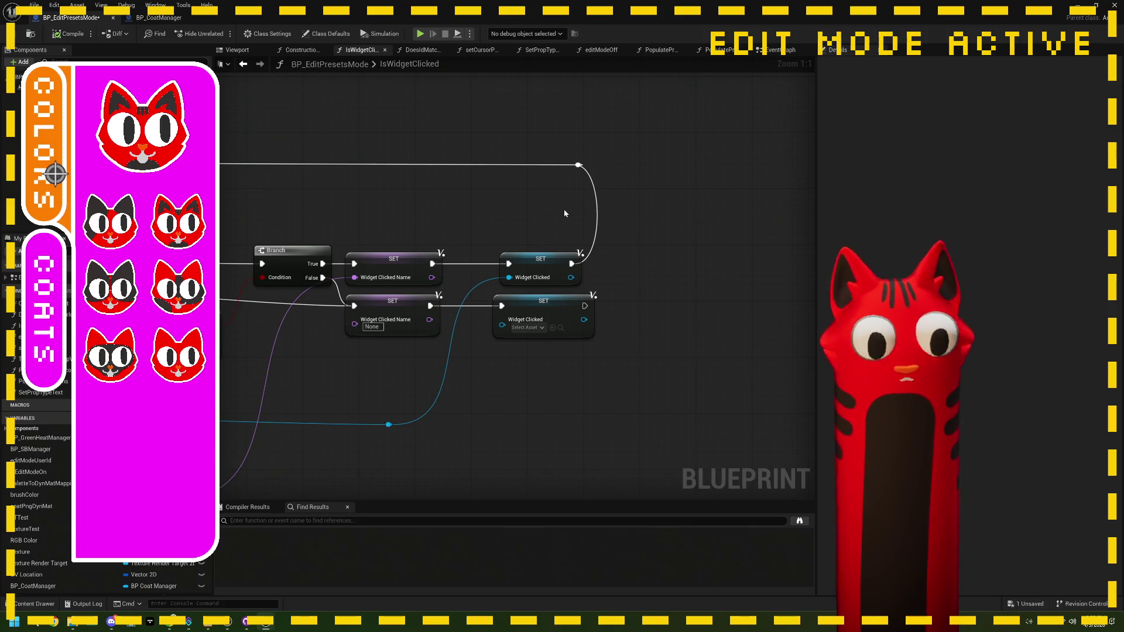
# Move the Get Display Name node right and up, then save BP_EditPresetsMode.
pyautogui.moveTo(617, 273); pyautogui.dragTo(649, 254)
pyautogui.moveTo(487, 367); pyautogui.dragTo(541, 358)
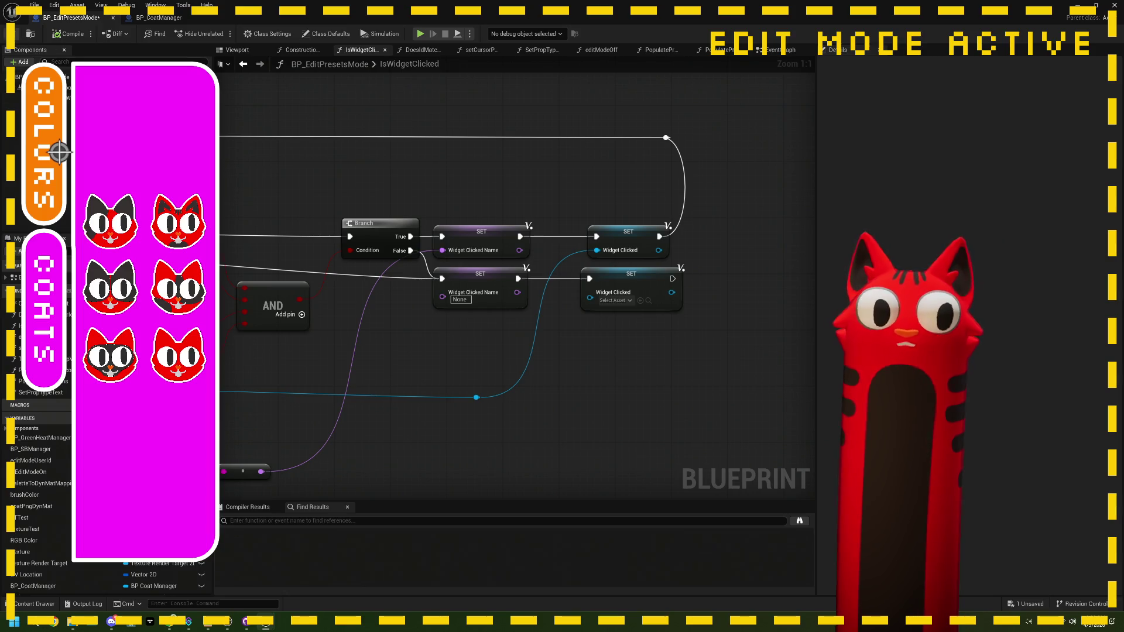
pyautogui.moveTo(399, 369)
pyautogui.mouseDown()
pyautogui.moveTo(552, 316)
pyautogui.moveTo(559, 276)
pyautogui.mouseUp()
pyautogui.scroll(-4, 402, 380)
pyautogui.scroll(2, 401, 379)
pyautogui.moveTo(417, 386)
pyautogui.mouseDown()
pyautogui.moveTo(455, 382)
pyautogui.moveTo(610, 444)
pyautogui.moveTo(582, 370)
pyautogui.mouseUp()
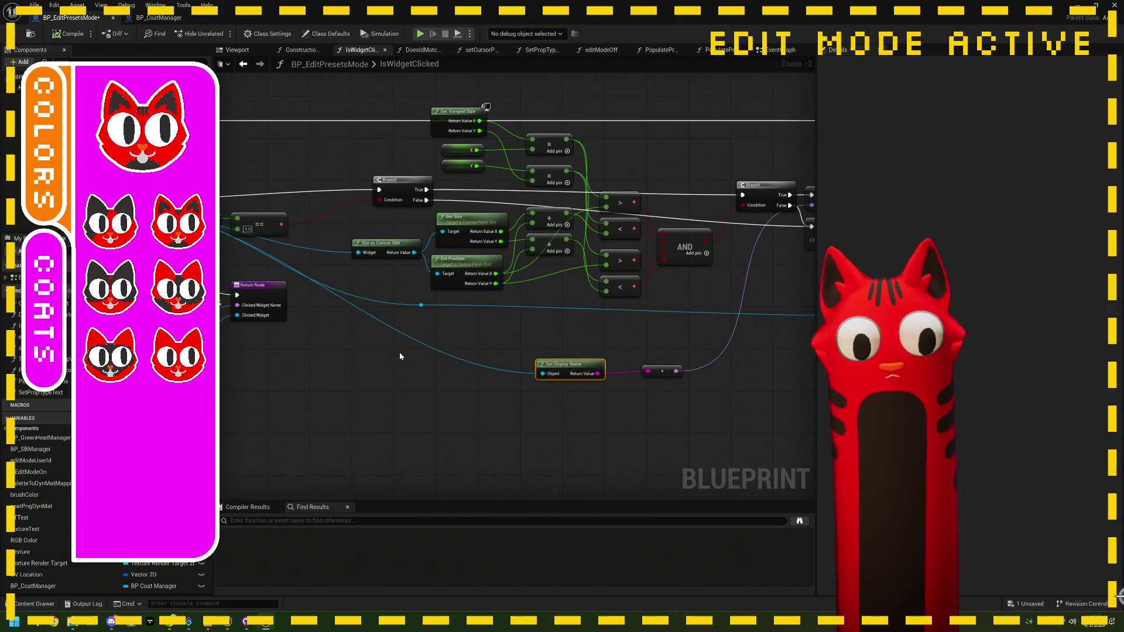
pyautogui.moveTo(505, 359); pyautogui.dragTo(459, 357)
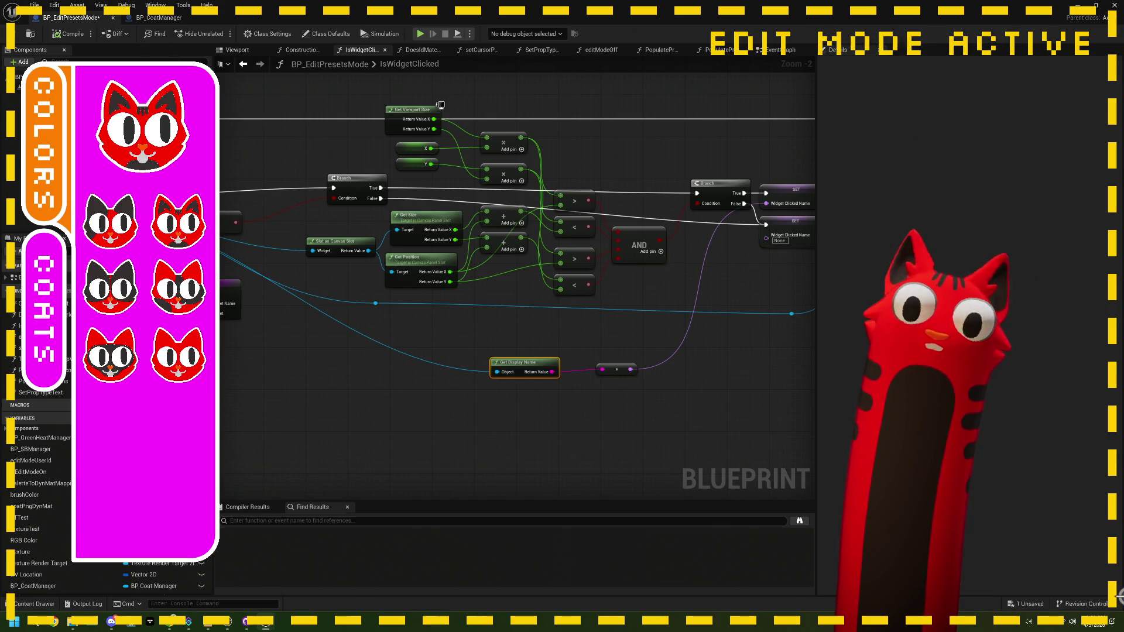
pyautogui.hotkey('ctrl', 's')
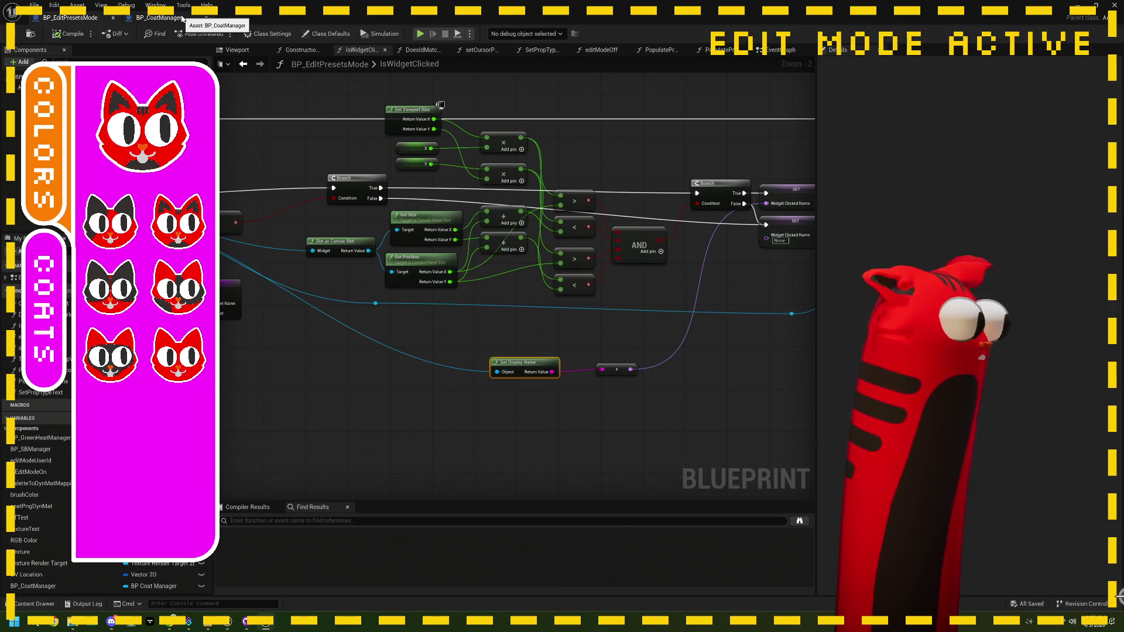
pyautogui.click(182, 19)
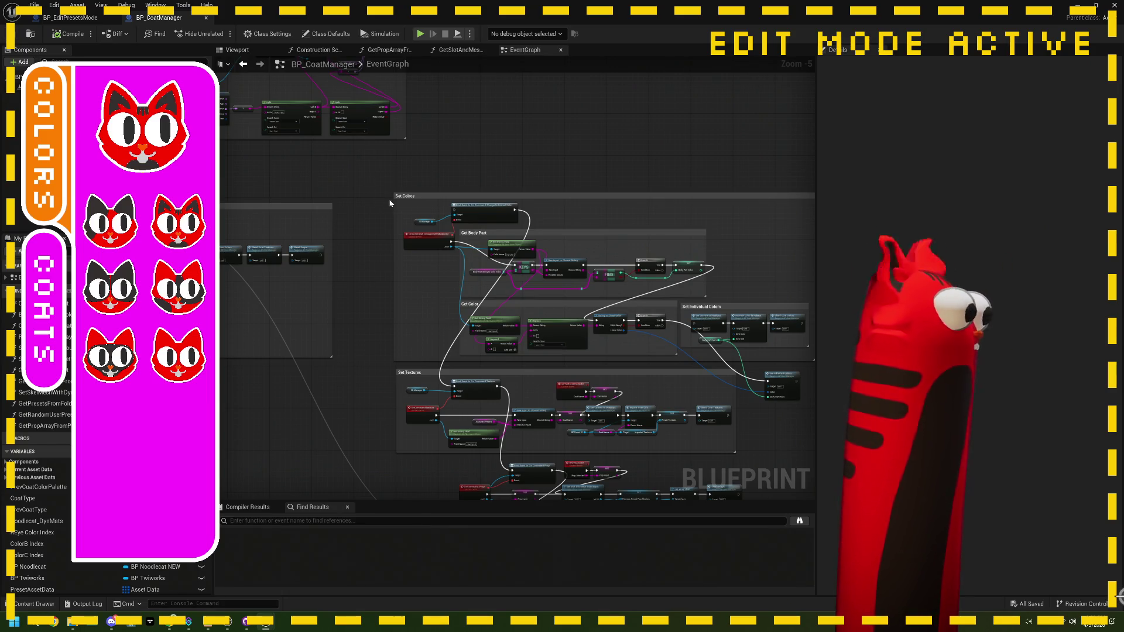
# Pan around BP_CoatManager's Event Graph, select the Branch node, and zoom in on Set Textures.
pyautogui.moveTo(368, 240)
pyautogui.mouseDown()
pyautogui.moveTo(342, 215)
pyautogui.moveTo(328, 164)
pyautogui.moveTo(453, 276)
pyautogui.mouseUp()
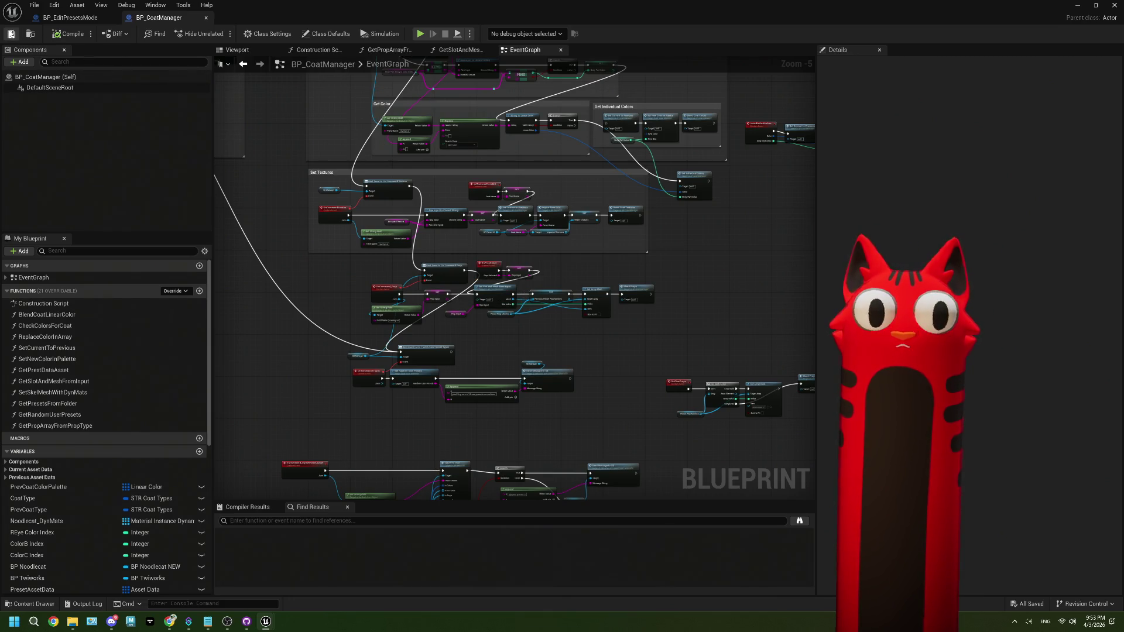
pyautogui.moveTo(492, 395)
pyautogui.mouseDown()
pyautogui.moveTo(617, 406)
pyautogui.moveTo(574, 381)
pyautogui.moveTo(558, 396)
pyautogui.mouseUp()
pyautogui.scroll(3, 559, 398)
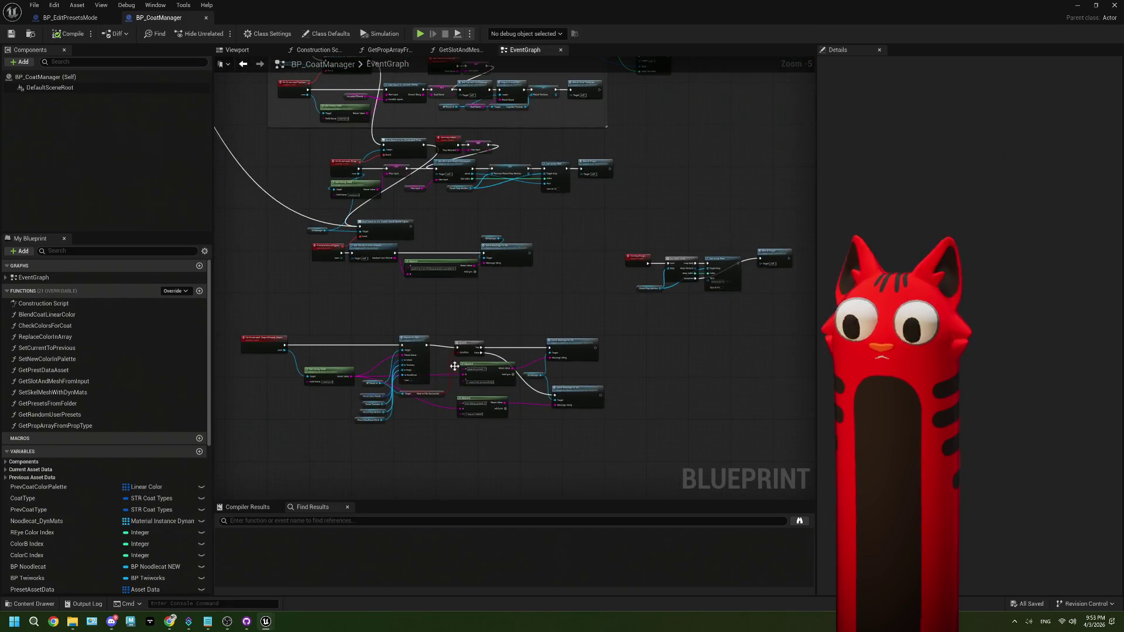
pyautogui.click(496, 328)
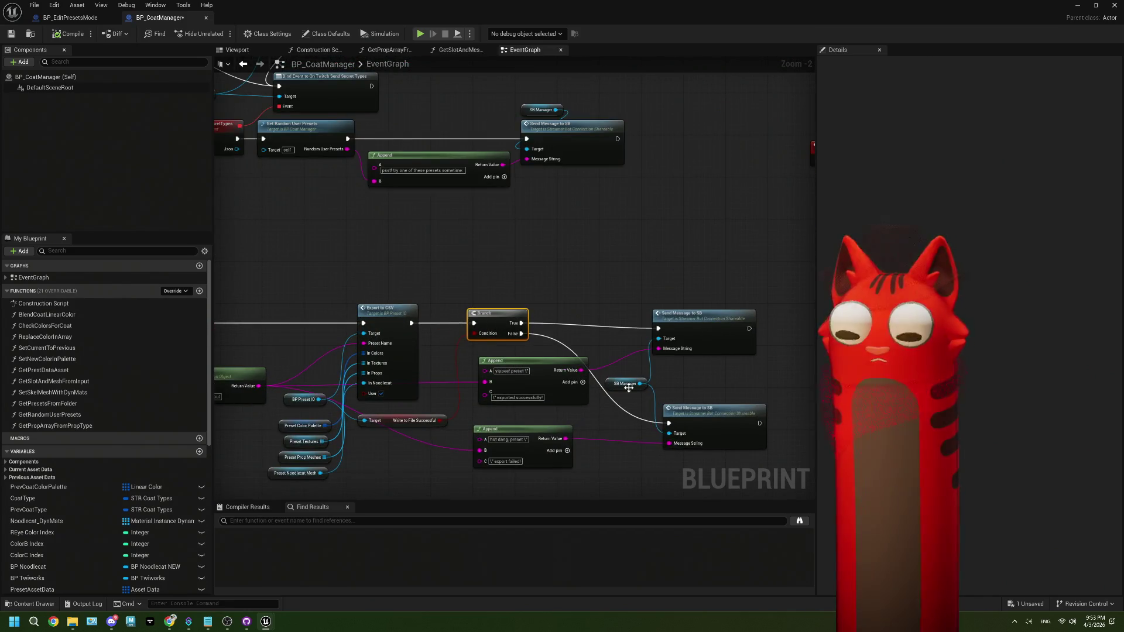
pyautogui.scroll(-4, 431, 328)
pyautogui.moveTo(442, 221); pyautogui.dragTo(533, 317)
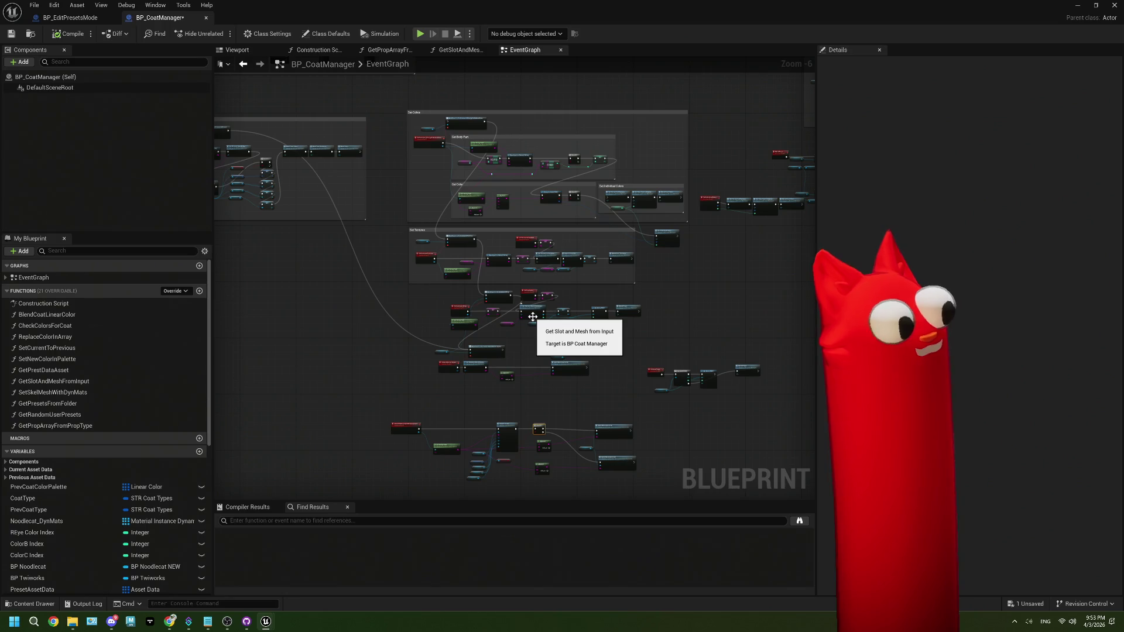
pyautogui.moveTo(521, 301)
pyautogui.mouseDown()
pyautogui.moveTo(592, 322)
pyautogui.moveTo(522, 363)
pyautogui.moveTo(673, 351)
pyautogui.moveTo(605, 333)
pyautogui.moveTo(632, 334)
pyautogui.mouseUp()
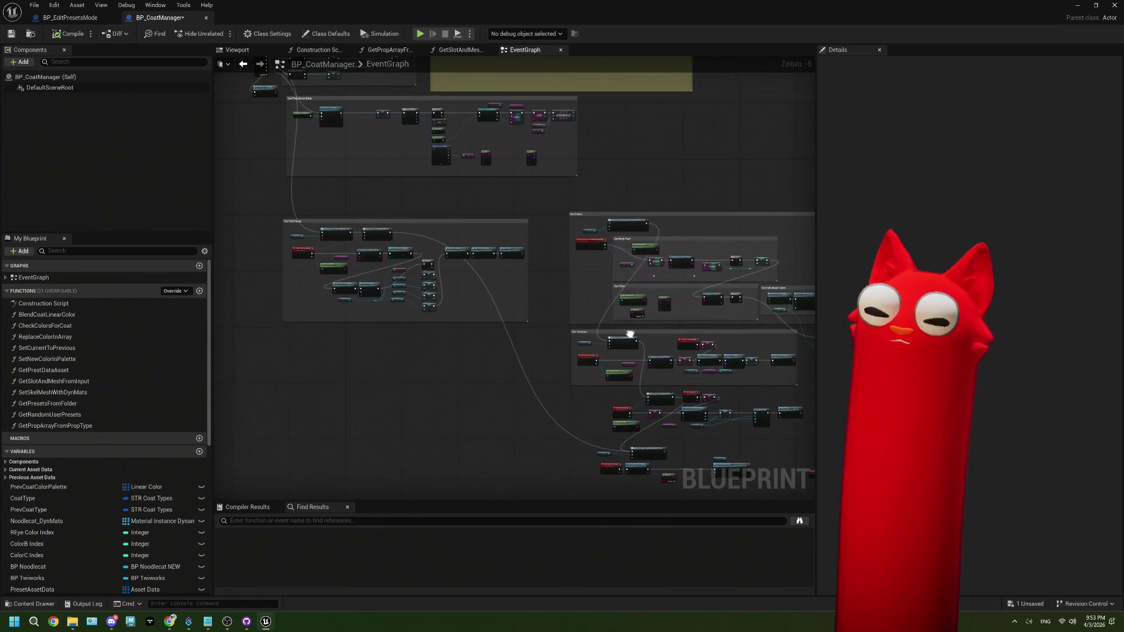
pyautogui.moveTo(549, 274); pyautogui.dragTo(574, 338)
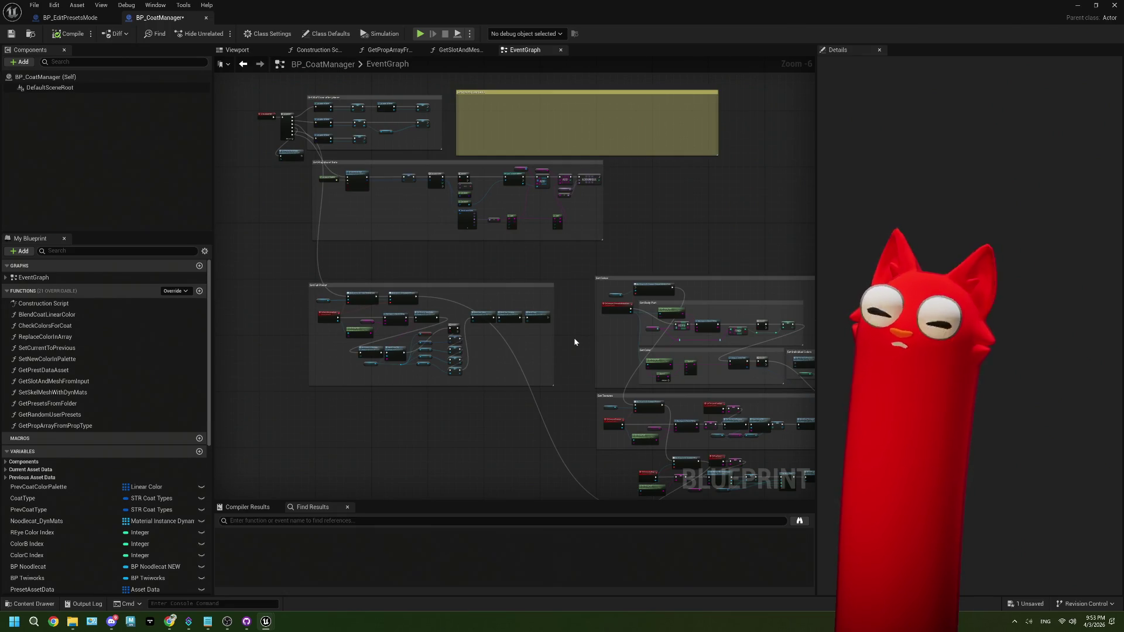
pyautogui.moveTo(574, 342); pyautogui.dragTo(519, 354)
pyautogui.scroll(2, 603, 374)
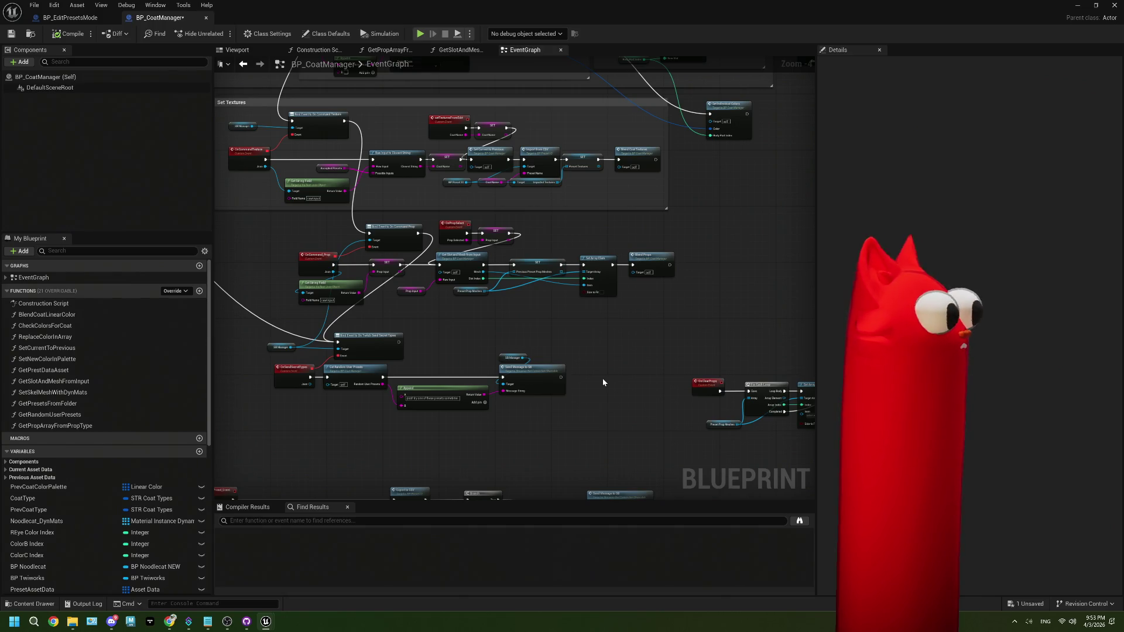
# Add a 'tkinter' line at the end of ThePlan.txt, then save BP_CoatManager.
pyautogui.click(217, 624)
pyautogui.press('Return')
pyautogui.press('Return')
pyautogui.press('Return')
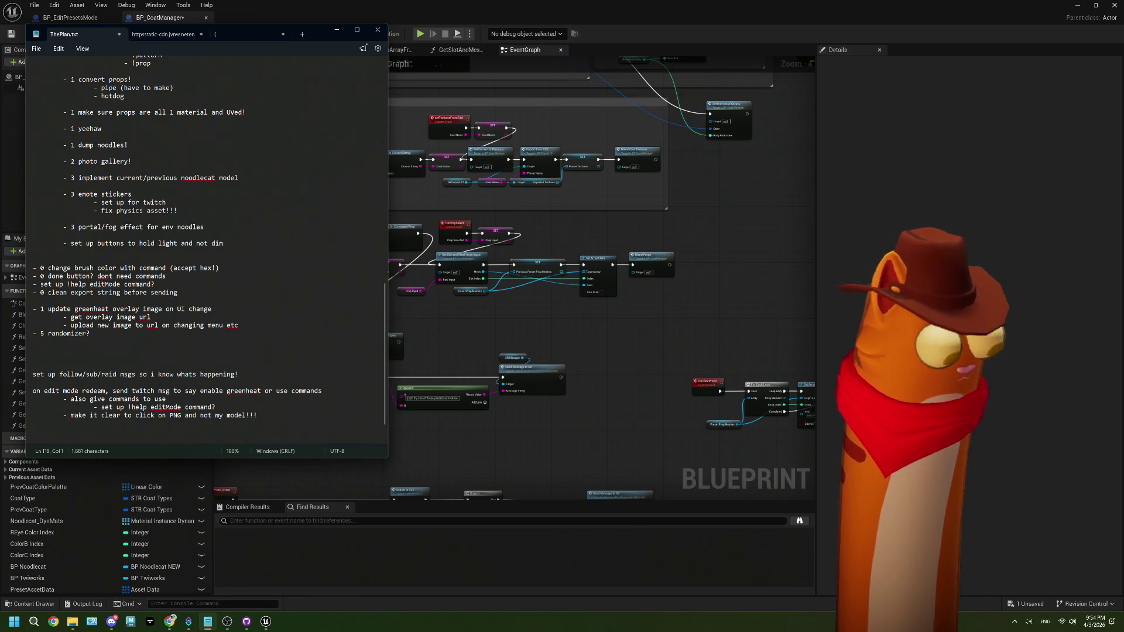
pyautogui.write('rkn')
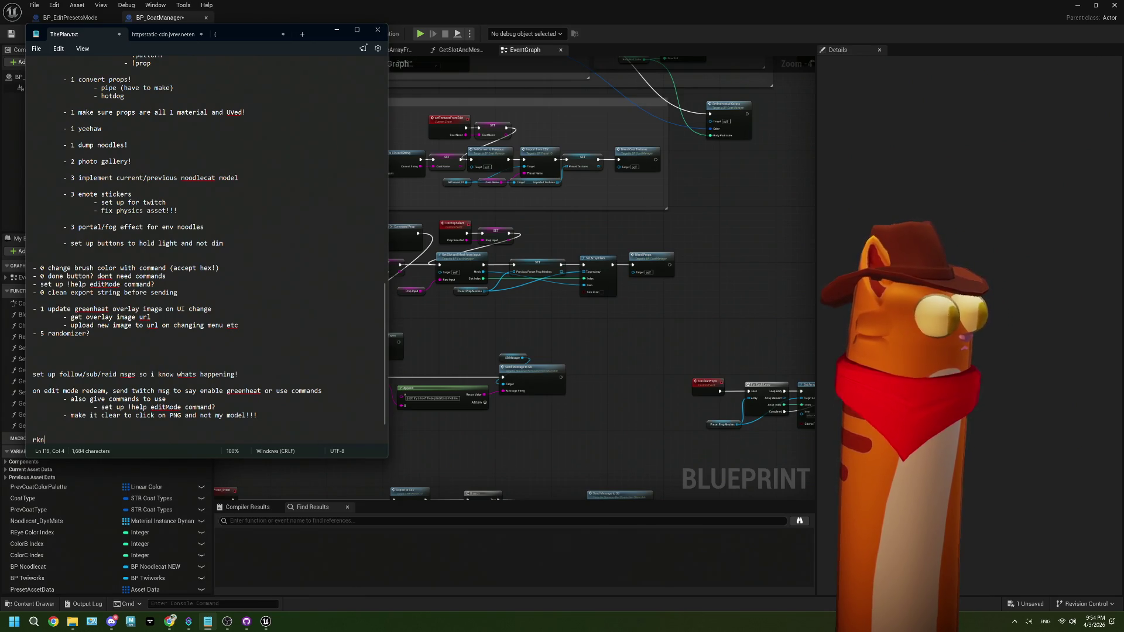
pyautogui.press('BackSpace')
pyautogui.press('BackSpace')
pyautogui.write('t')
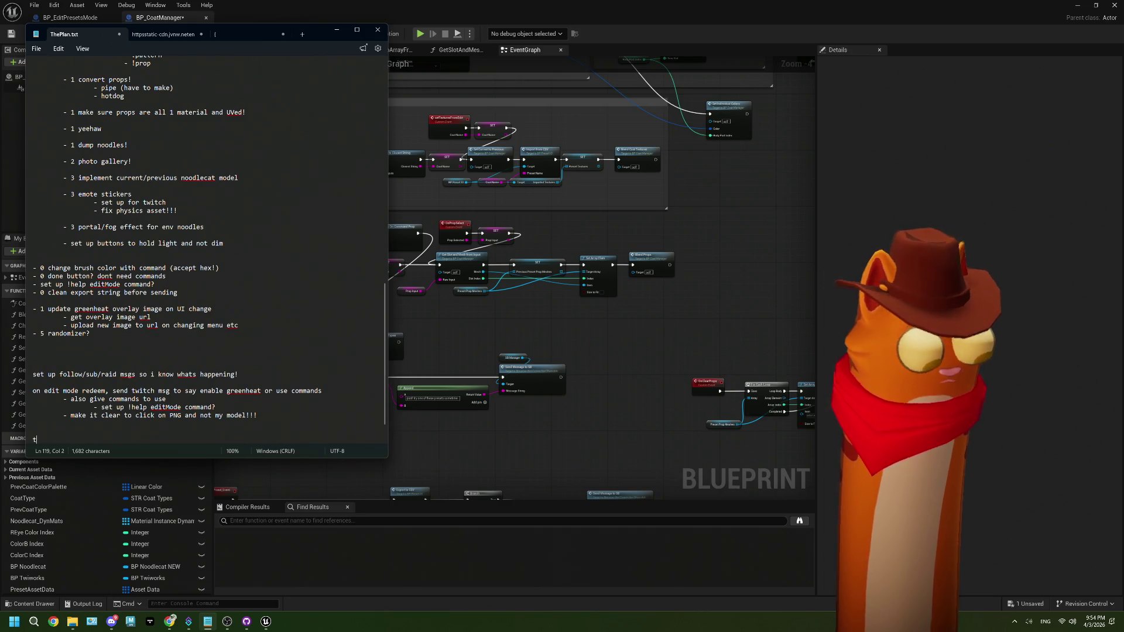
pyautogui.write('k')
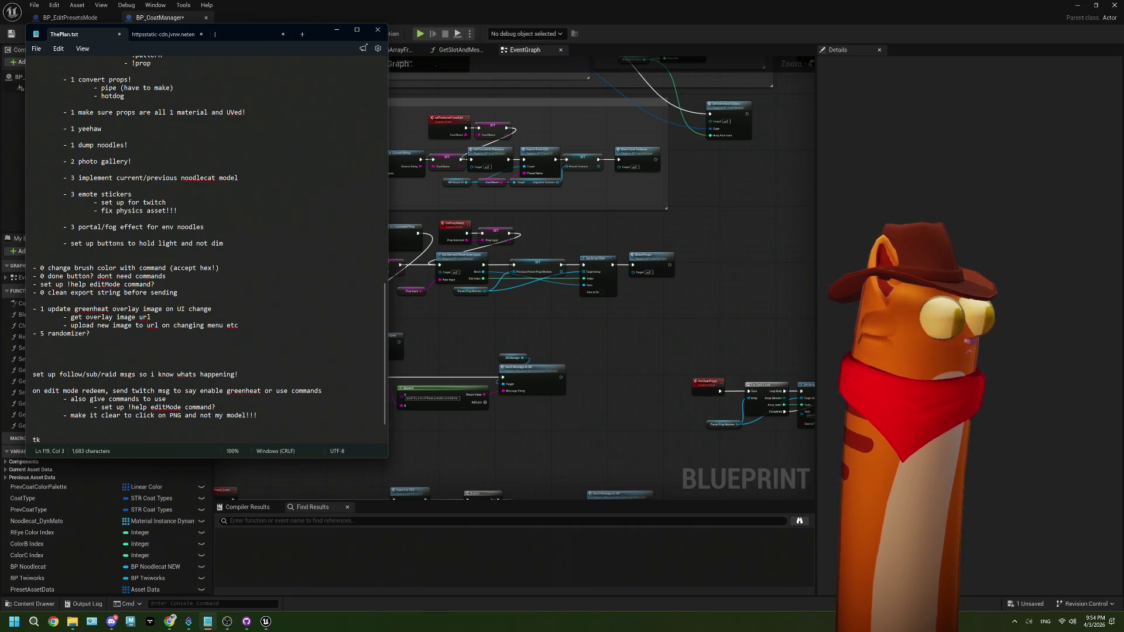
pyautogui.write('in')
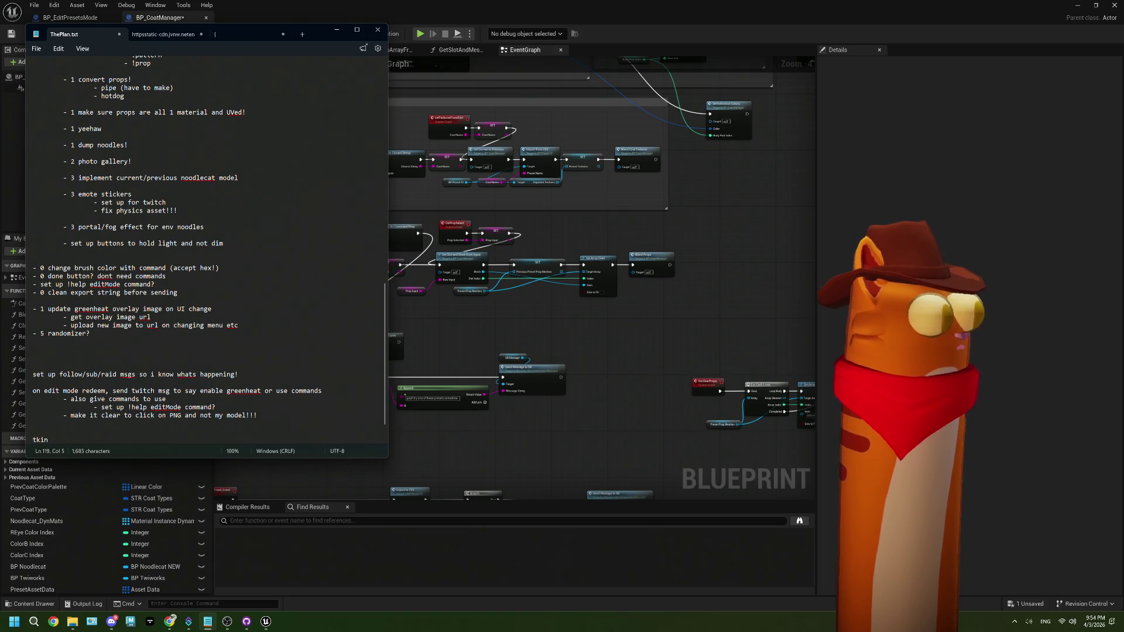
pyautogui.write('ter')
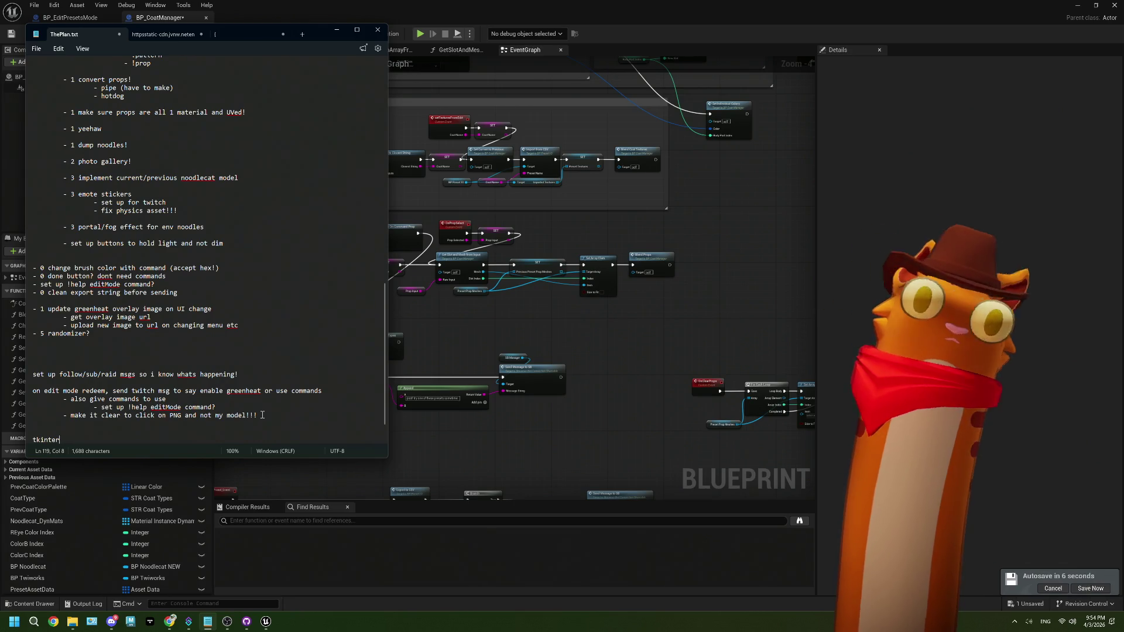
pyautogui.click(1, 49)
pyautogui.click(10, 33)
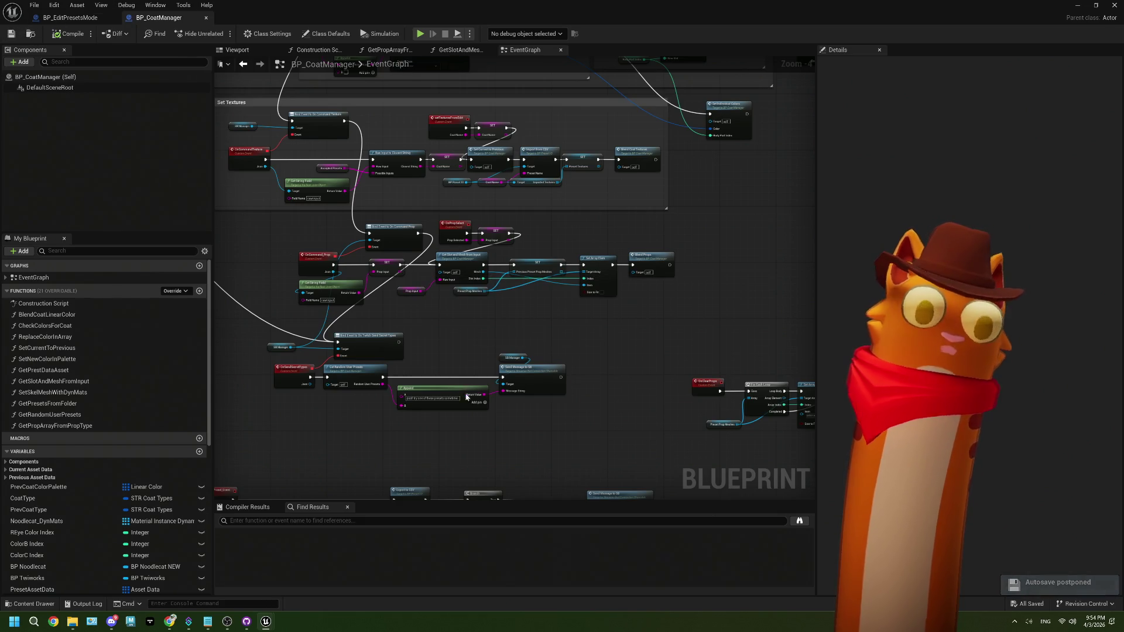
# Close BP_CoatManager, pan IsWidgetClicked to the SET Widget Clicked node, and save BP_EditPresetsMode.
pyautogui.scroll(-5, 494, 433)
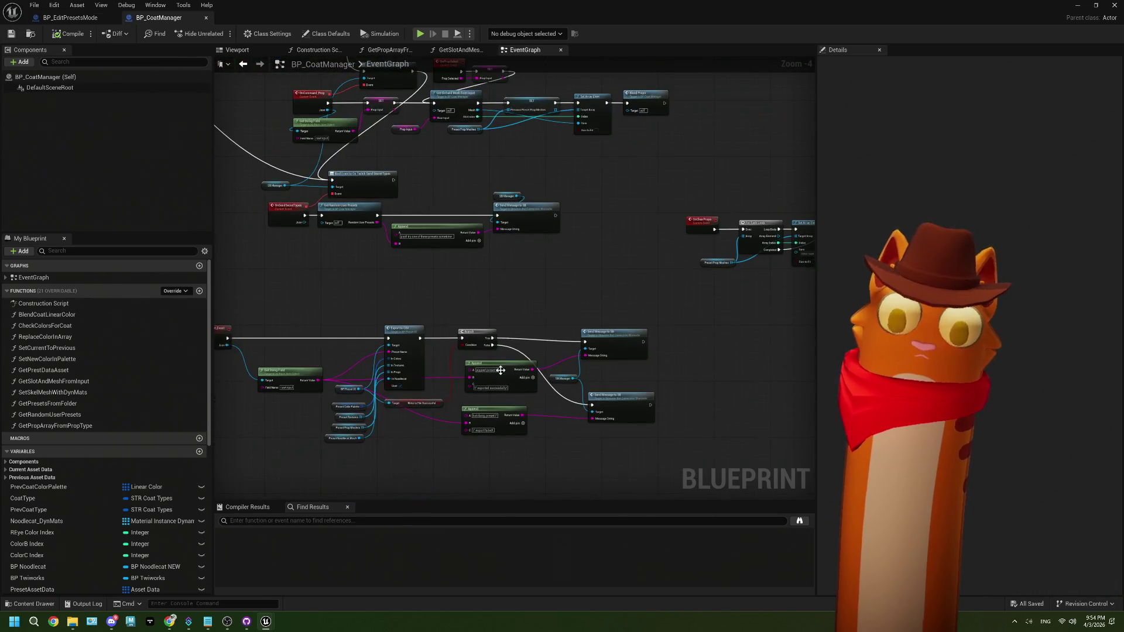
pyautogui.click(207, 18)
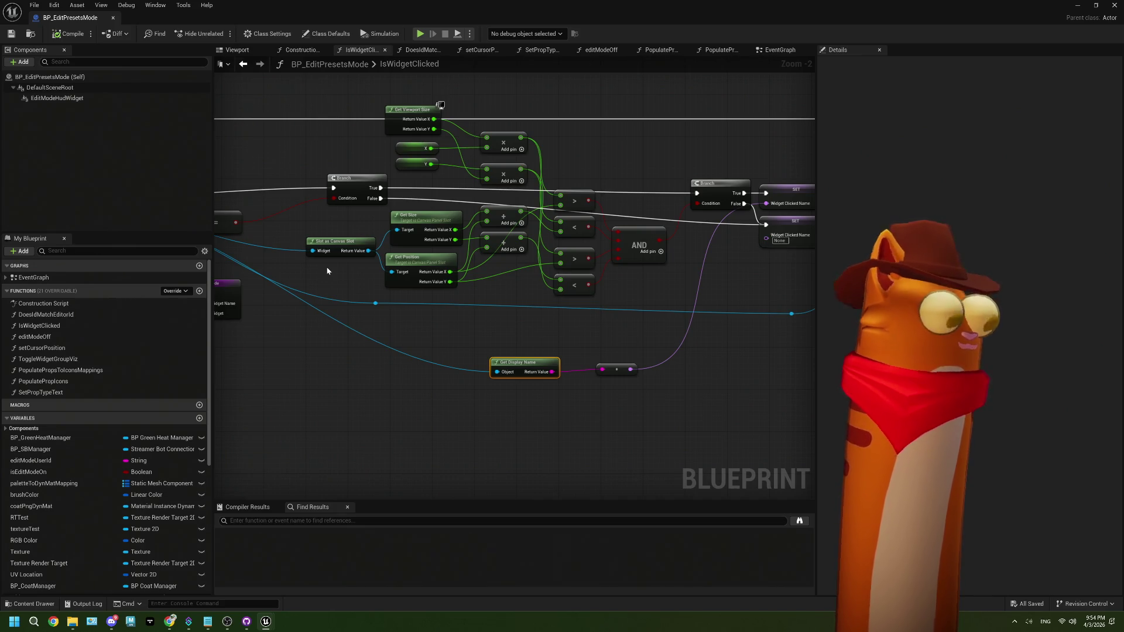
pyautogui.moveTo(526, 337); pyautogui.dragTo(520, 340)
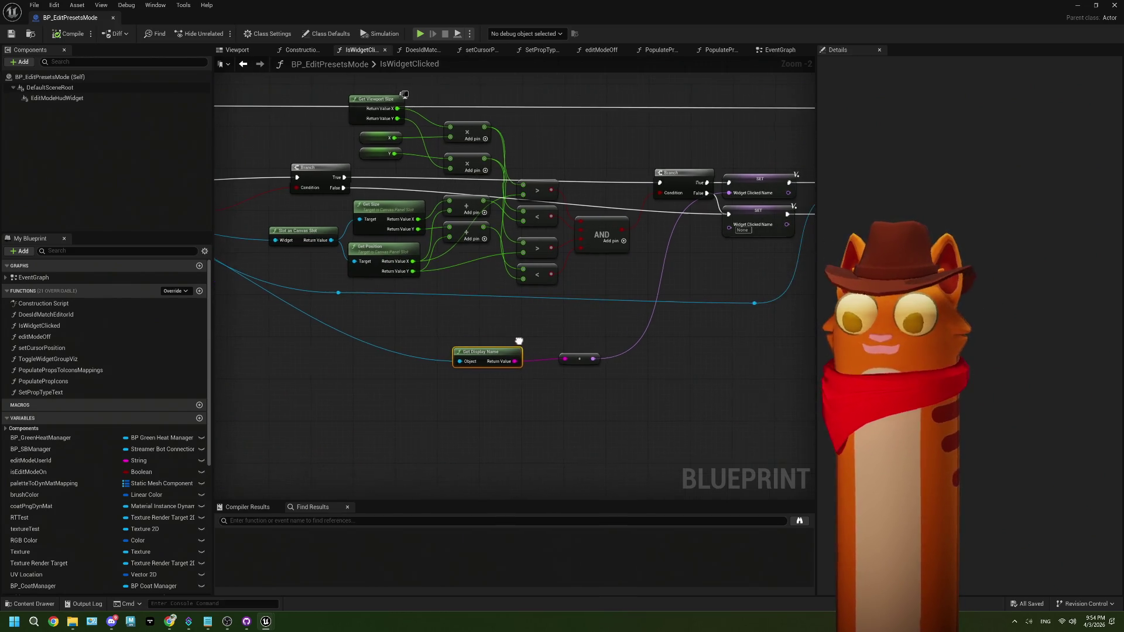
pyautogui.moveTo(420, 355)
pyautogui.mouseDown()
pyautogui.moveTo(409, 326)
pyautogui.moveTo(518, 324)
pyautogui.moveTo(498, 329)
pyautogui.mouseUp()
pyautogui.scroll(2, 526, 309)
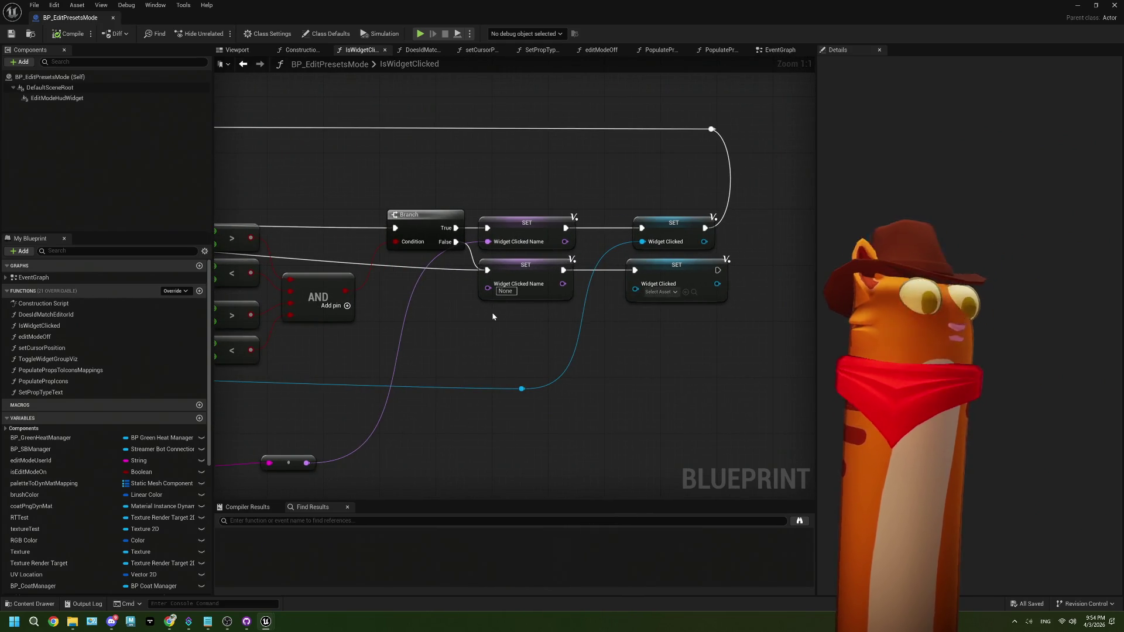
pyautogui.moveTo(492, 317); pyautogui.dragTo(459, 318)
pyautogui.hotkey('ctrl', 's')
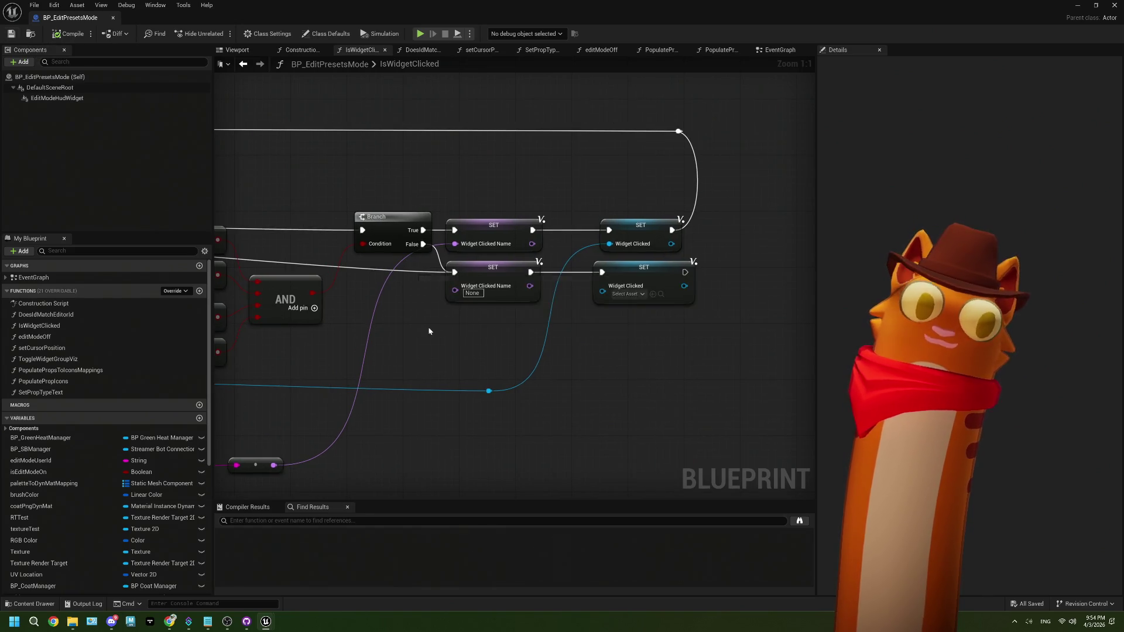
pyautogui.scroll(-2, 467, 332)
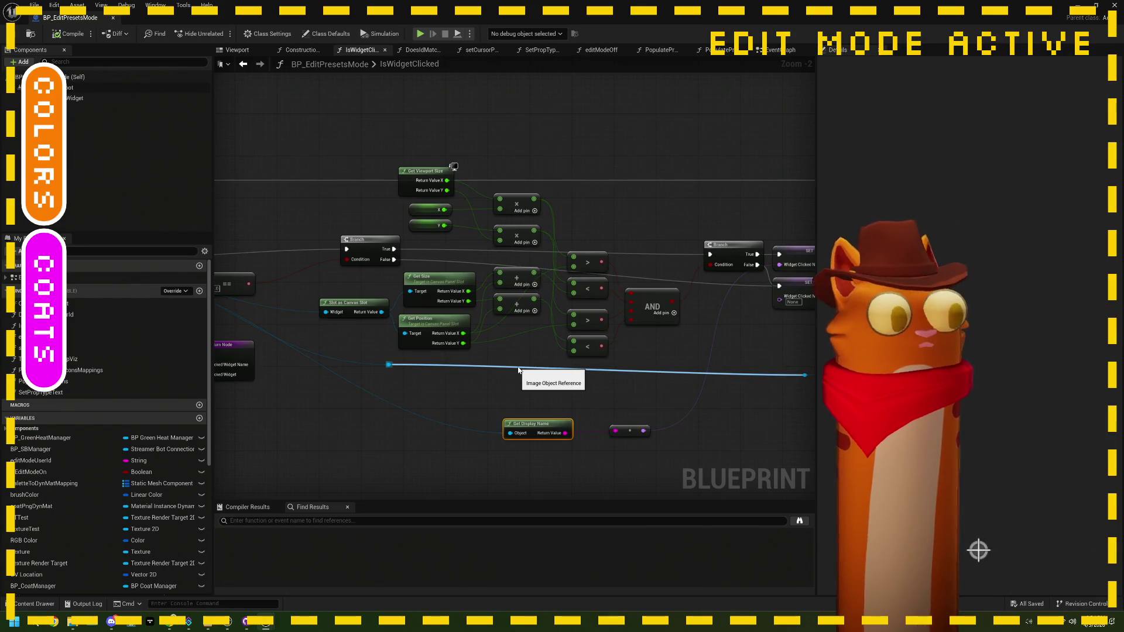
# Pan across the graph's SET nodes, then minimize the Blueprint editor and deselect BP_EditPresetsMode.
pyautogui.scroll(2, 562, 365)
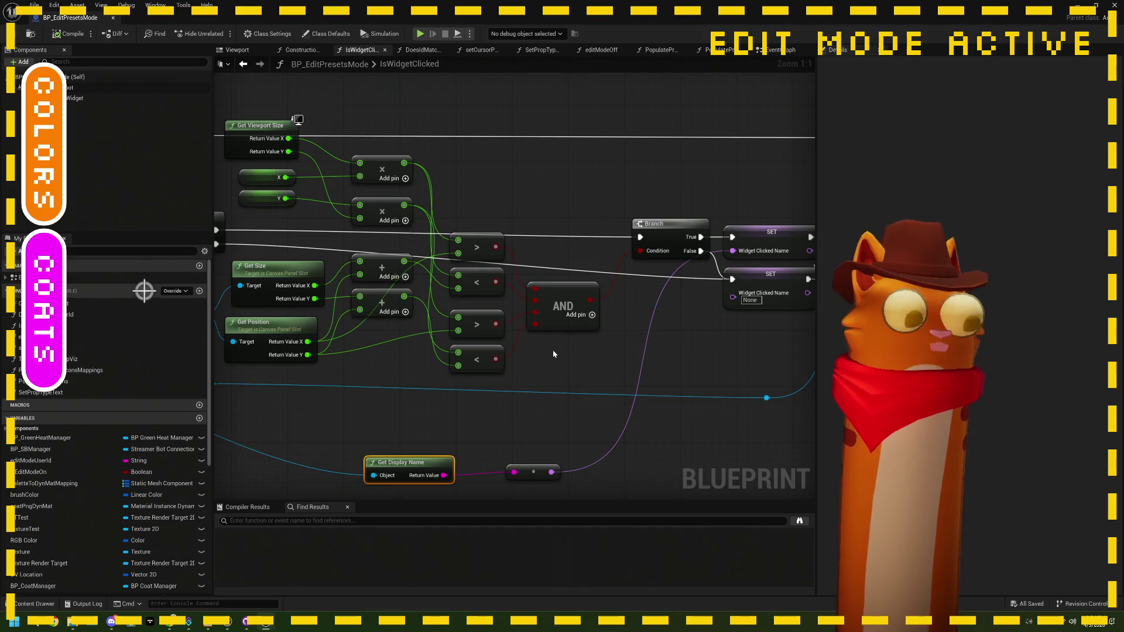
pyautogui.moveTo(554, 354); pyautogui.dragTo(466, 360)
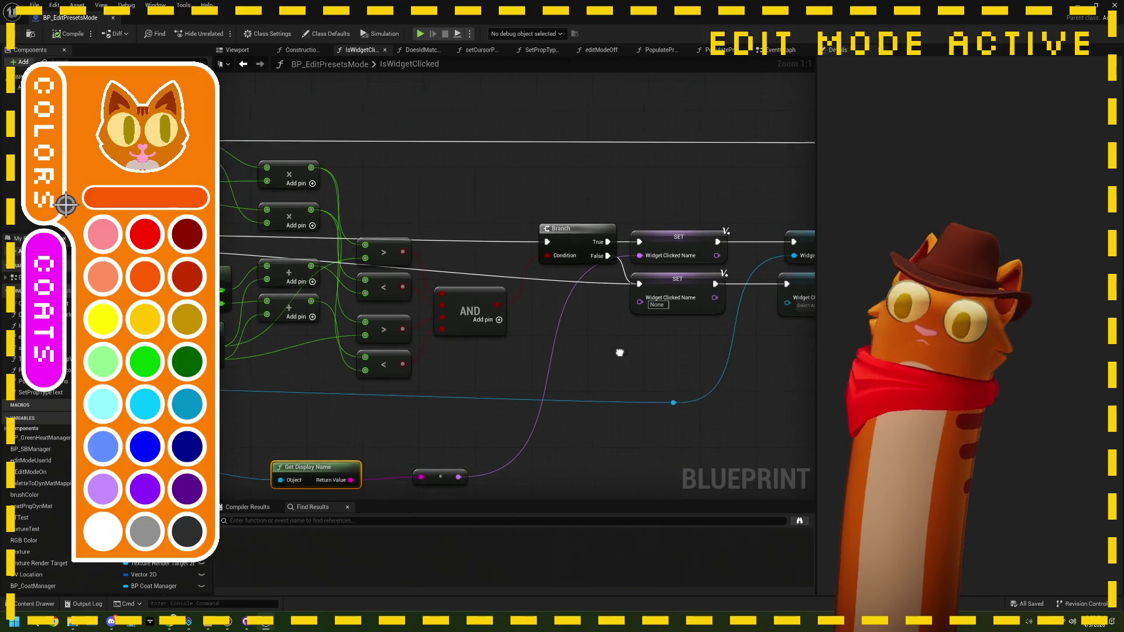
pyautogui.moveTo(647, 359); pyautogui.dragTo(549, 364)
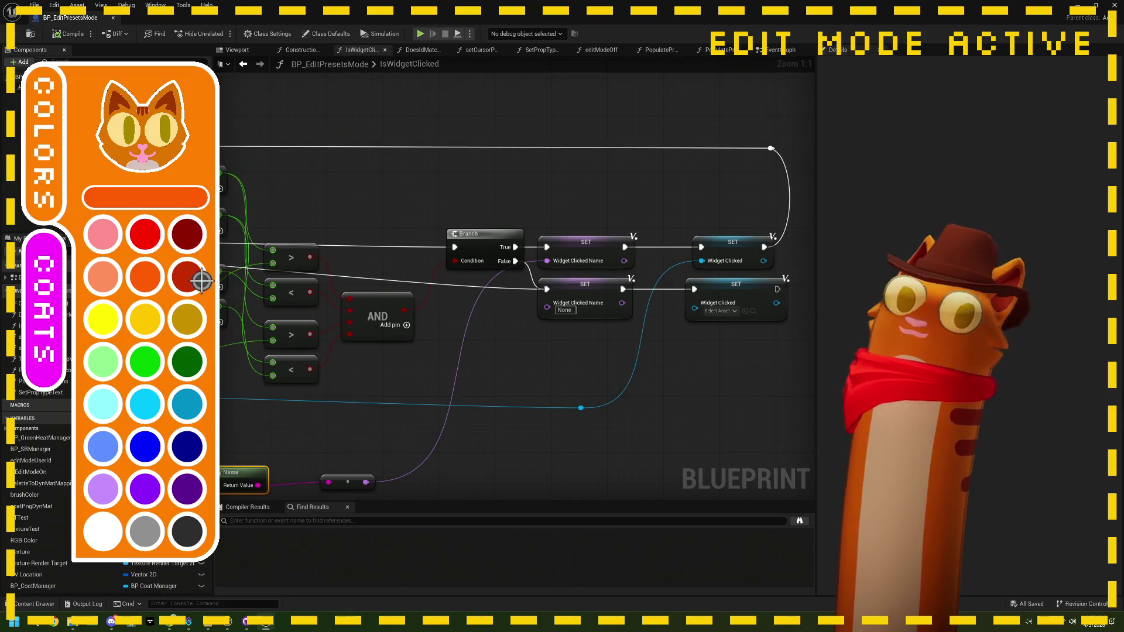
pyautogui.click(1079, 6)
pyautogui.click(372, 572)
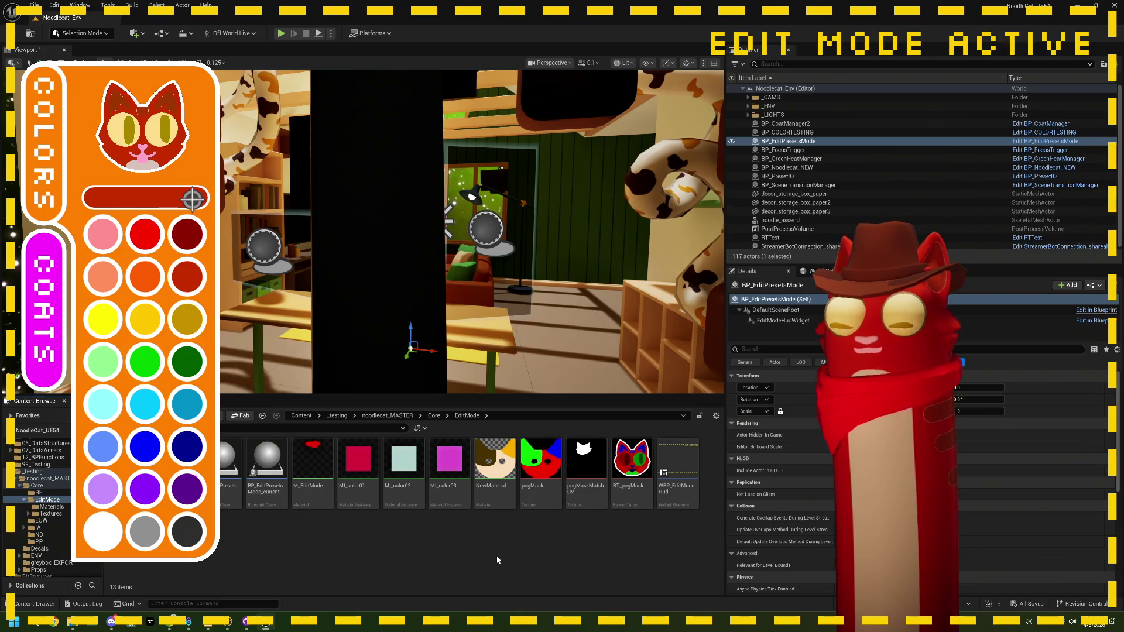
# Reopen BP_EditPresetsMode and inspect the IsWidgetClicked size, position and Branch nodes, with ThePlan.txt alongside.
pyautogui.doubleClick(231, 466)
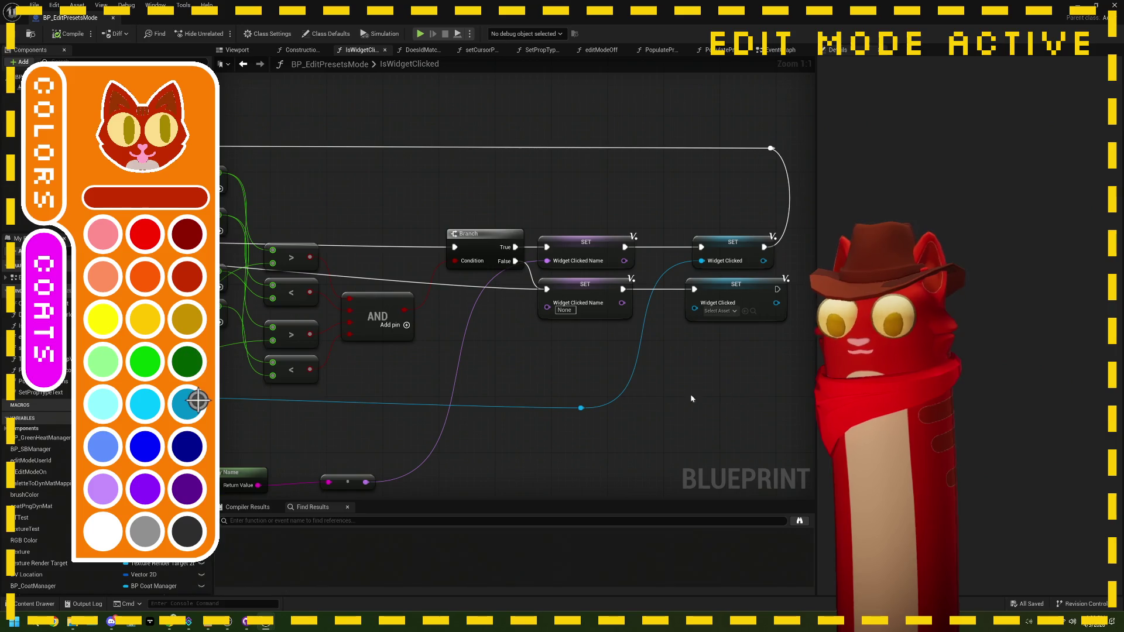
pyautogui.scroll(-2, 460, 398)
pyautogui.moveTo(426, 404); pyautogui.dragTo(529, 394)
pyautogui.scroll(2, 564, 359)
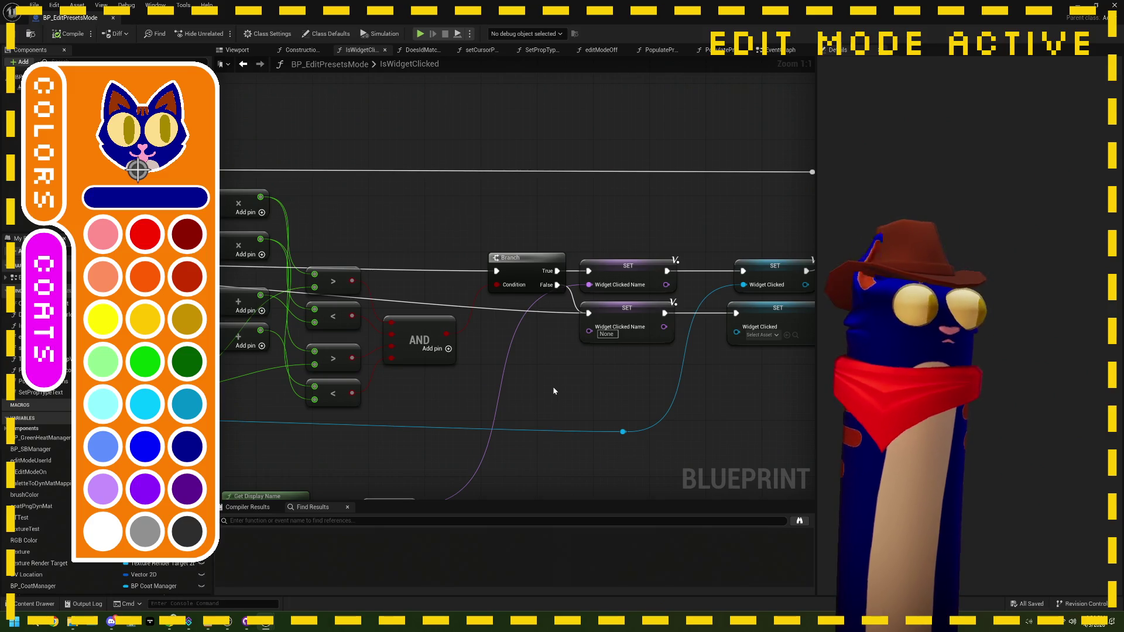
pyautogui.moveTo(702, 376); pyautogui.dragTo(641, 362)
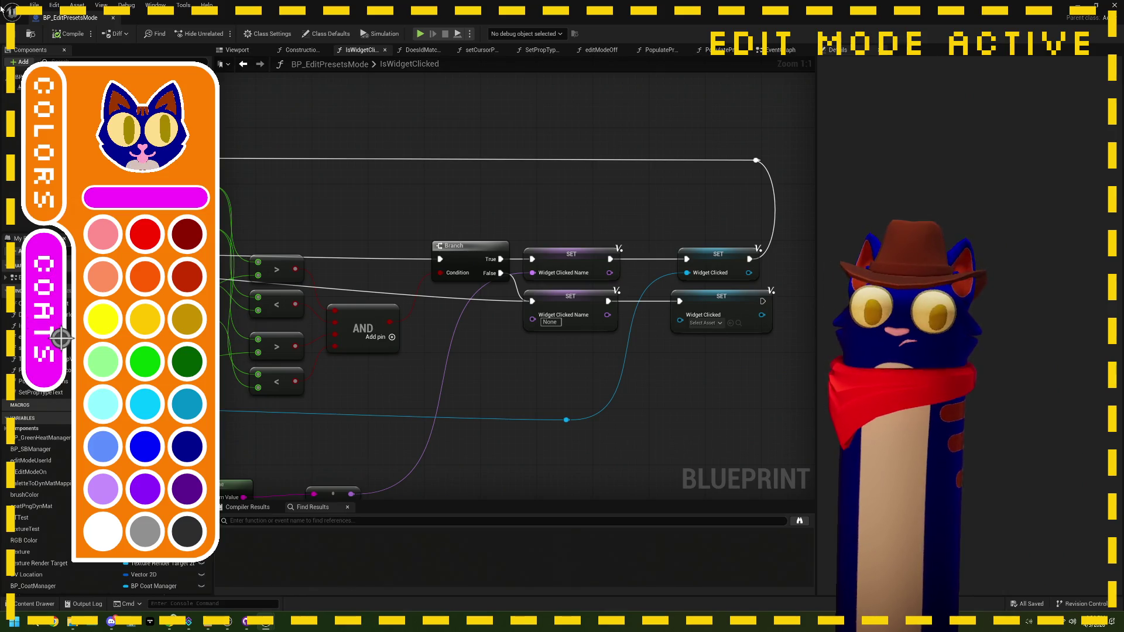
pyautogui.click(208, 621)
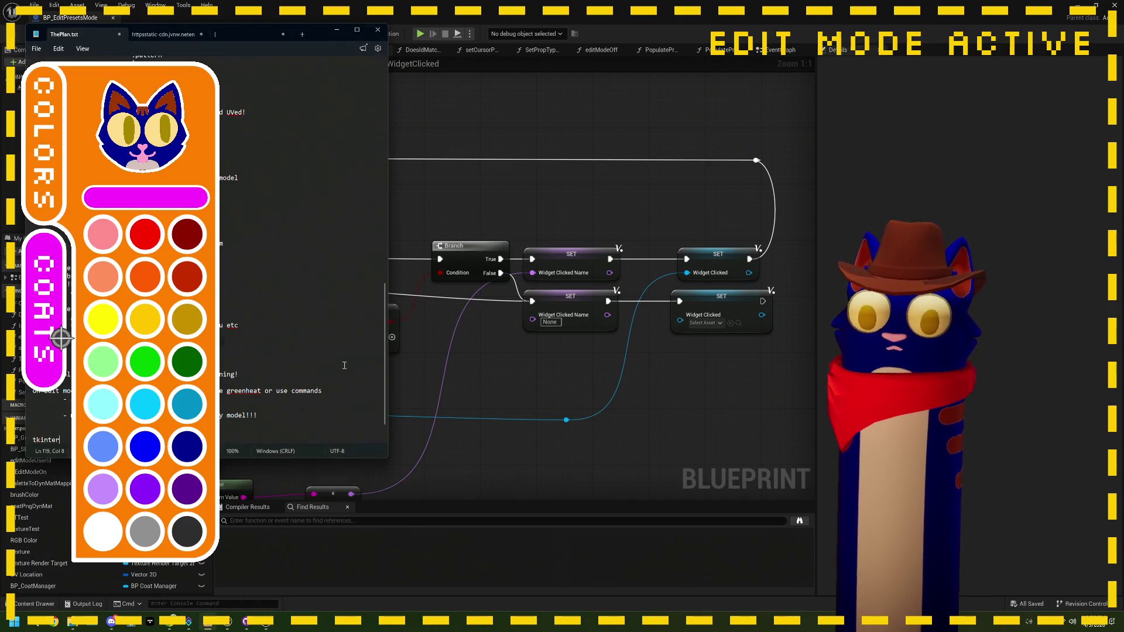
# Add an empty line after 'tkinter' in ThePlan.txt and switch back to the Unreal Blueprint editor.
pyautogui.scroll(-2, 345, 365)
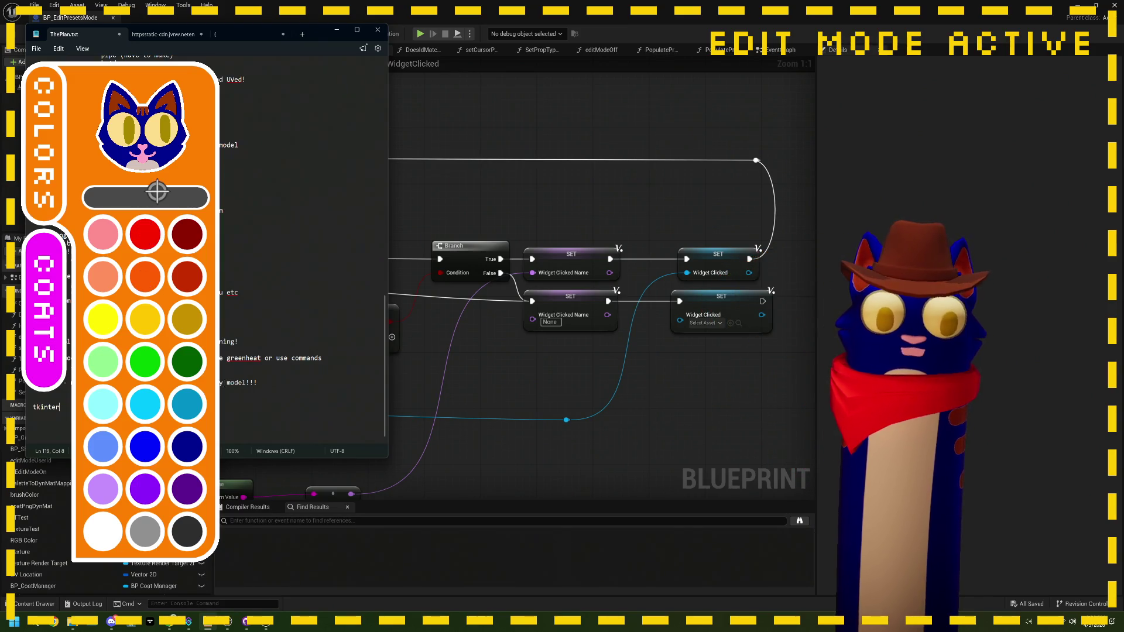
pyautogui.press('Return')
pyautogui.scroll(1, 299, 246)
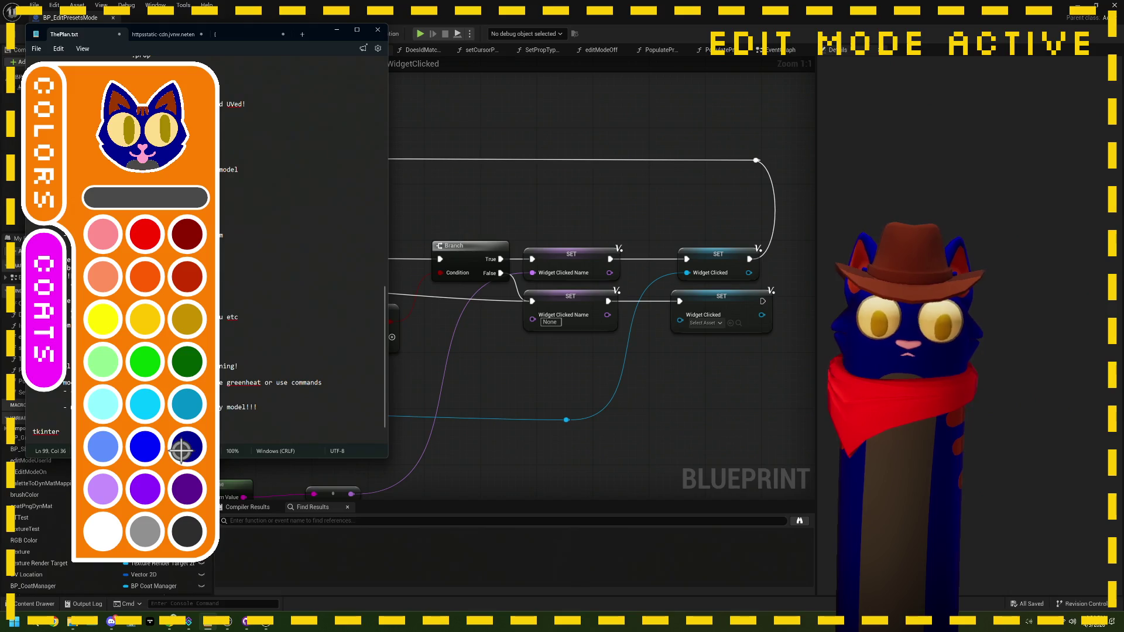
pyautogui.click(146, 404)
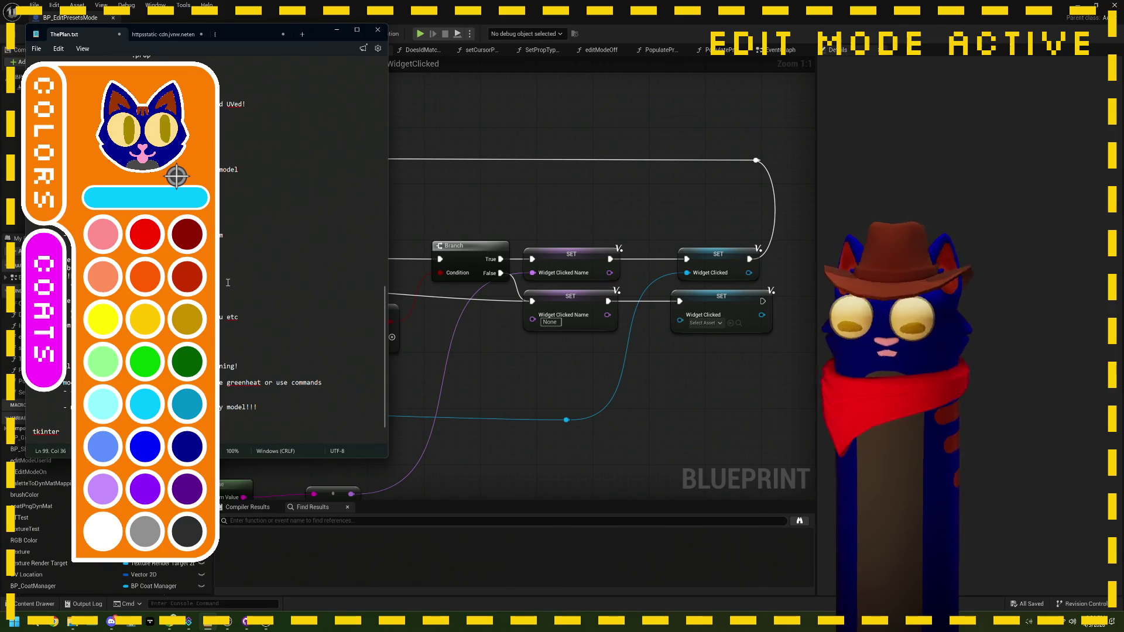
pyautogui.click(407, 6)
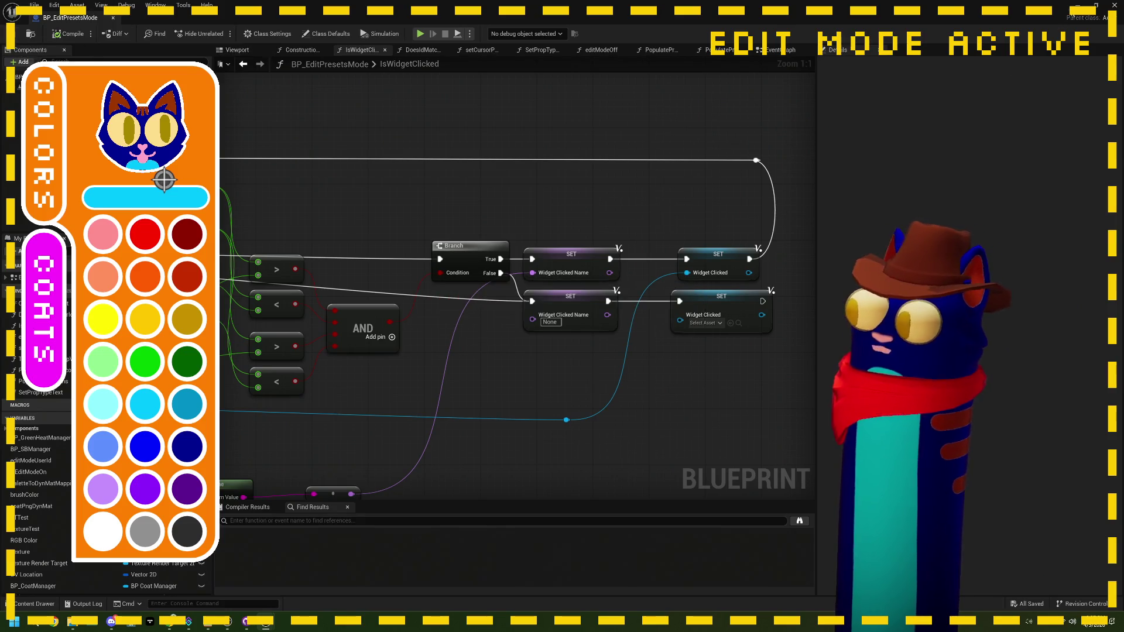
pyautogui.click(1077, 6)
pyautogui.click(490, 539)
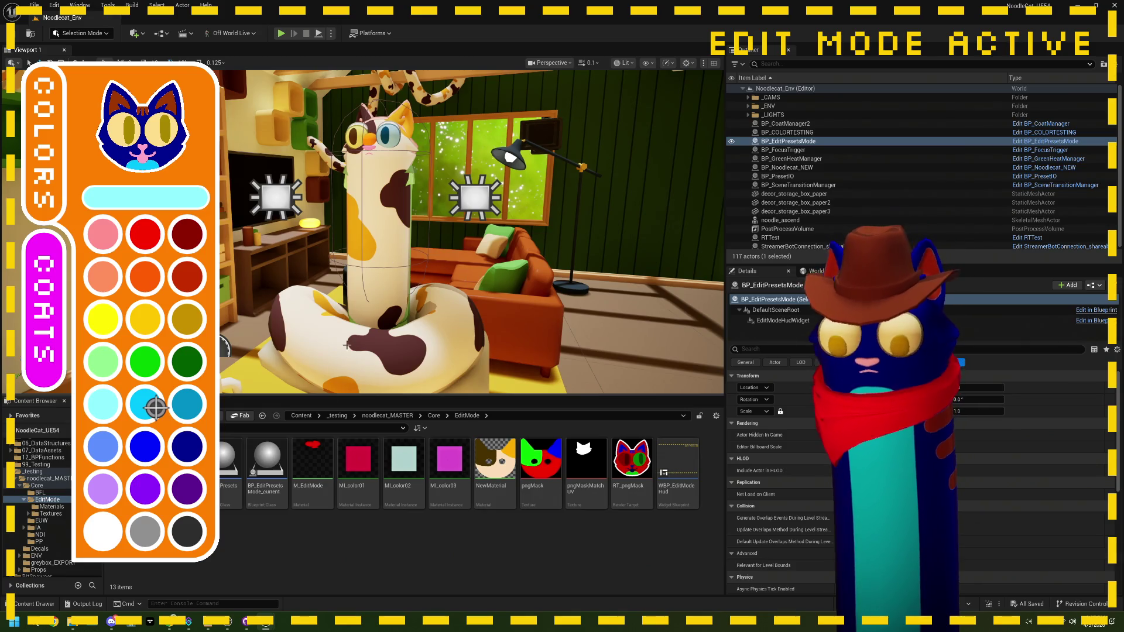
pyautogui.doubleClick(236, 499)
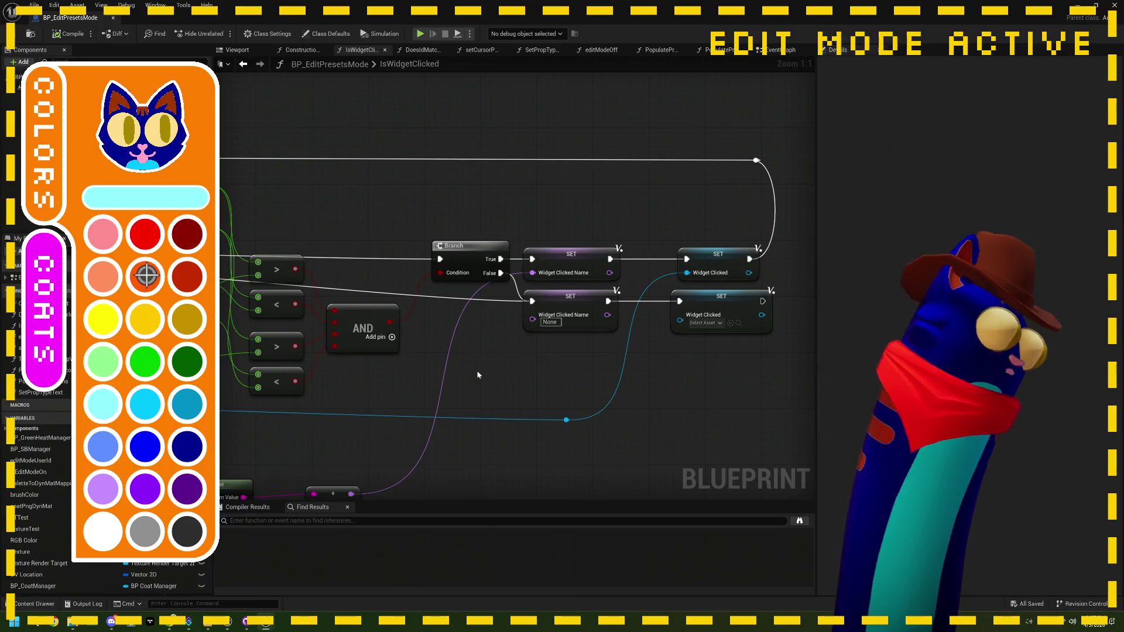
pyautogui.scroll(-3, 588, 350)
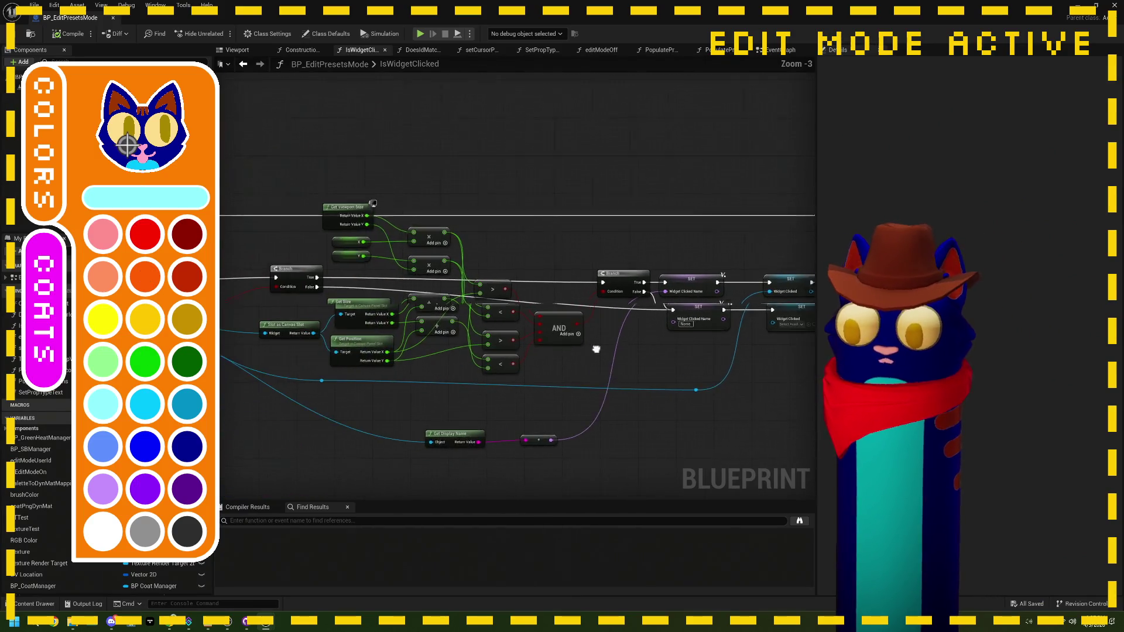
# Navigate the EventGraph to the 'set color on png' comment and box-select the 'clicked palette' Print String.
pyautogui.moveTo(588, 350); pyautogui.dragTo(723, 332)
pyautogui.click(777, 50)
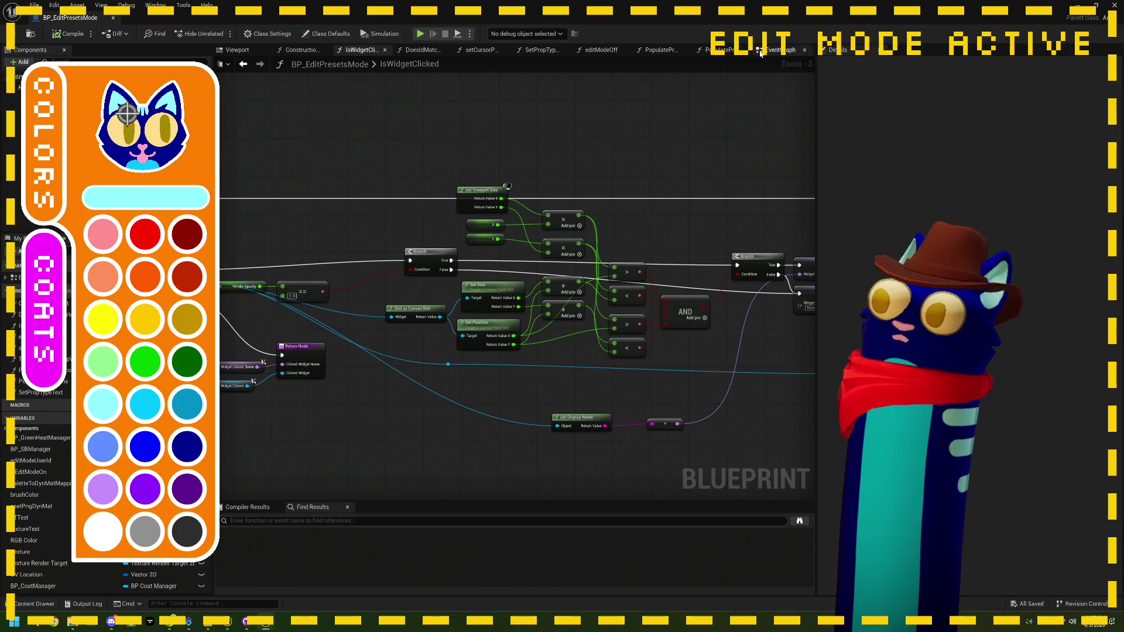
pyautogui.scroll(-1, 361, 306)
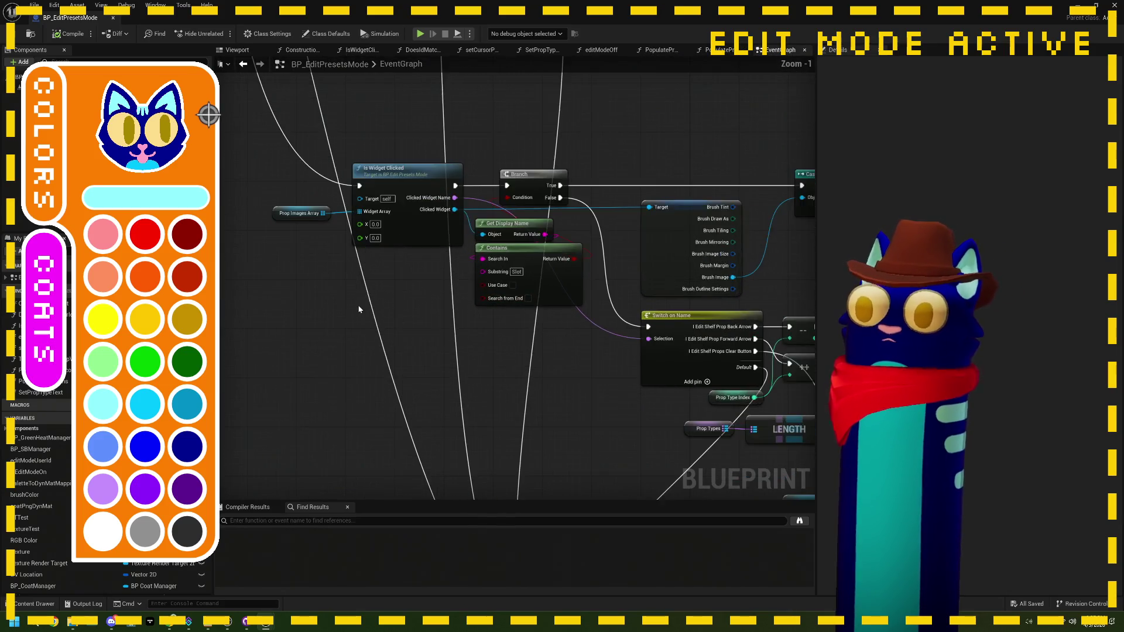
pyautogui.moveTo(515, 361); pyautogui.dragTo(399, 550)
pyautogui.moveTo(473, 141)
pyautogui.mouseDown()
pyautogui.moveTo(474, 211)
pyautogui.moveTo(504, 283)
pyautogui.mouseUp()
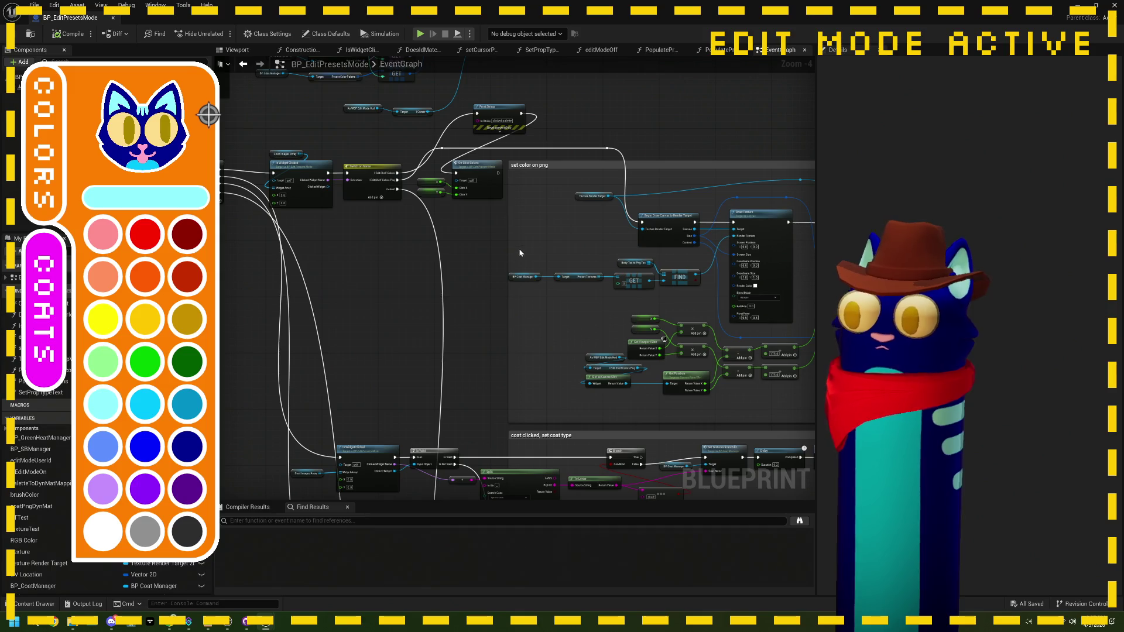
pyautogui.scroll(1, 495, 182)
pyautogui.scroll(1, 520, 156)
pyautogui.moveTo(489, 206)
pyautogui.mouseDown()
pyautogui.moveTo(428, 292)
pyautogui.moveTo(428, 325)
pyautogui.mouseUp()
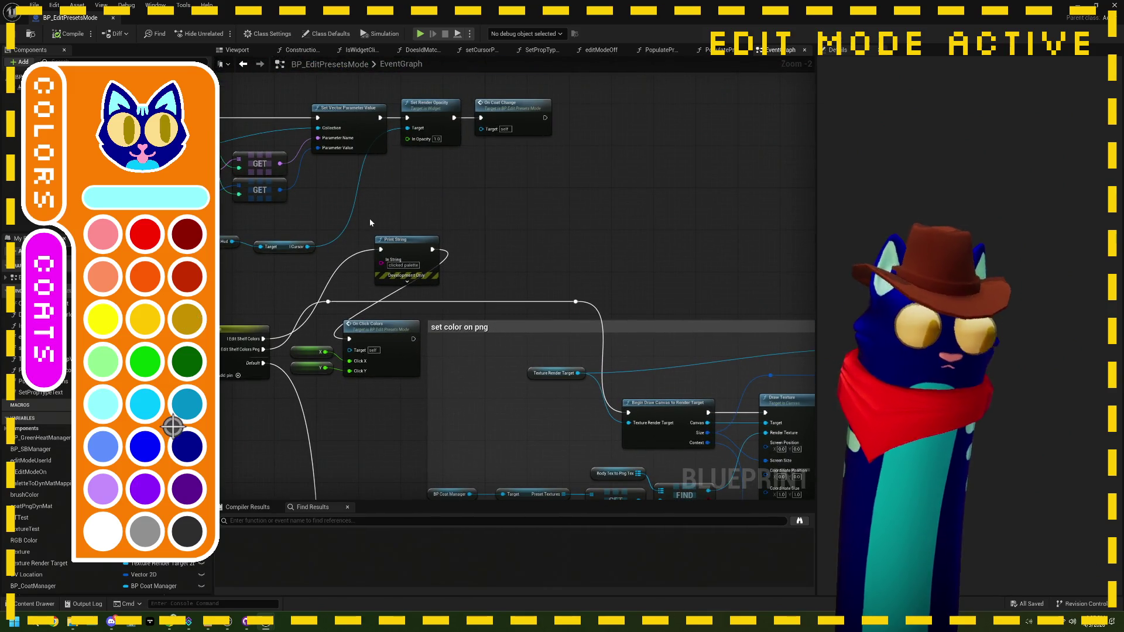
pyautogui.moveTo(366, 214); pyautogui.dragTo(526, 296)
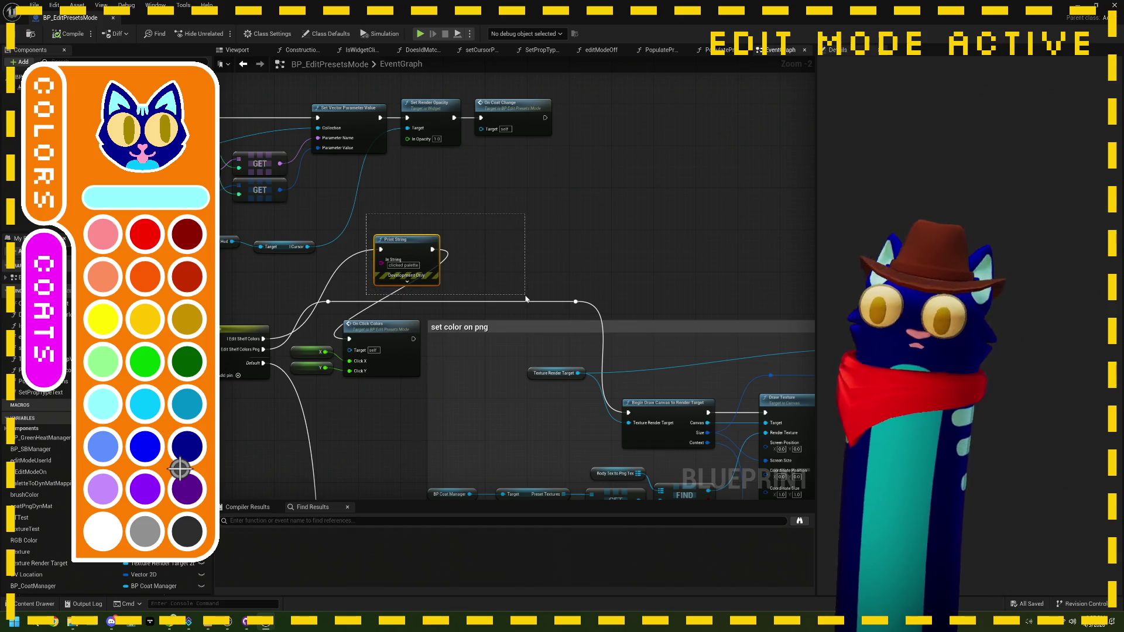
# Wrap the Print String in a yellow comment noting the colour palette click fails but the brush works.
pyautogui.press('c')
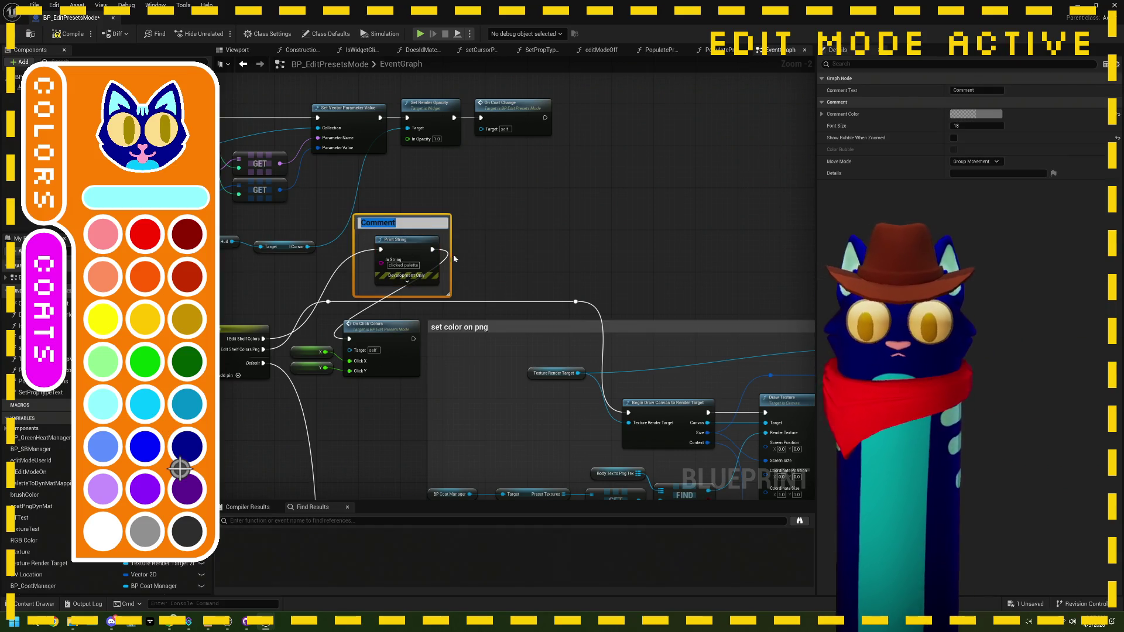
pyautogui.moveTo(452, 253); pyautogui.dragTo(527, 253)
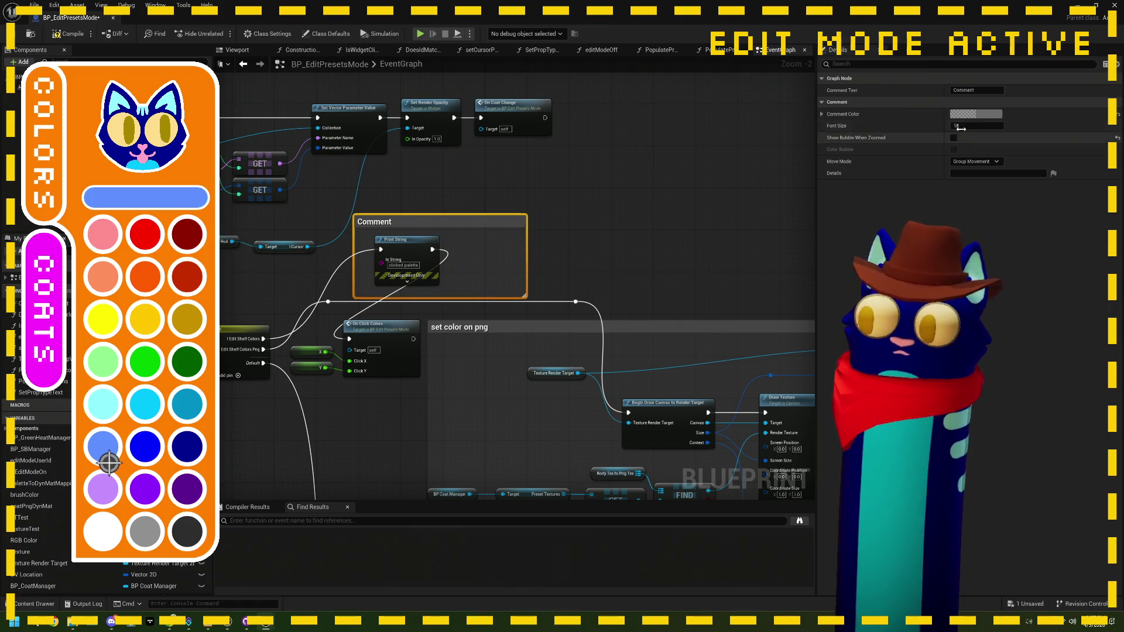
pyautogui.click(976, 113)
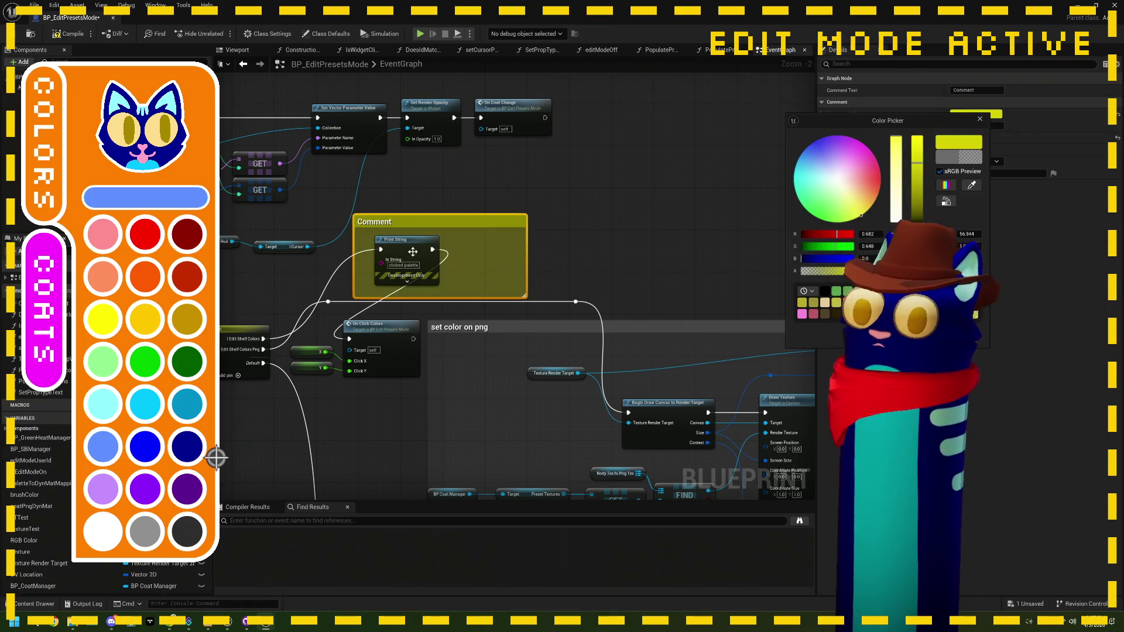
pyautogui.doubleClick(386, 222)
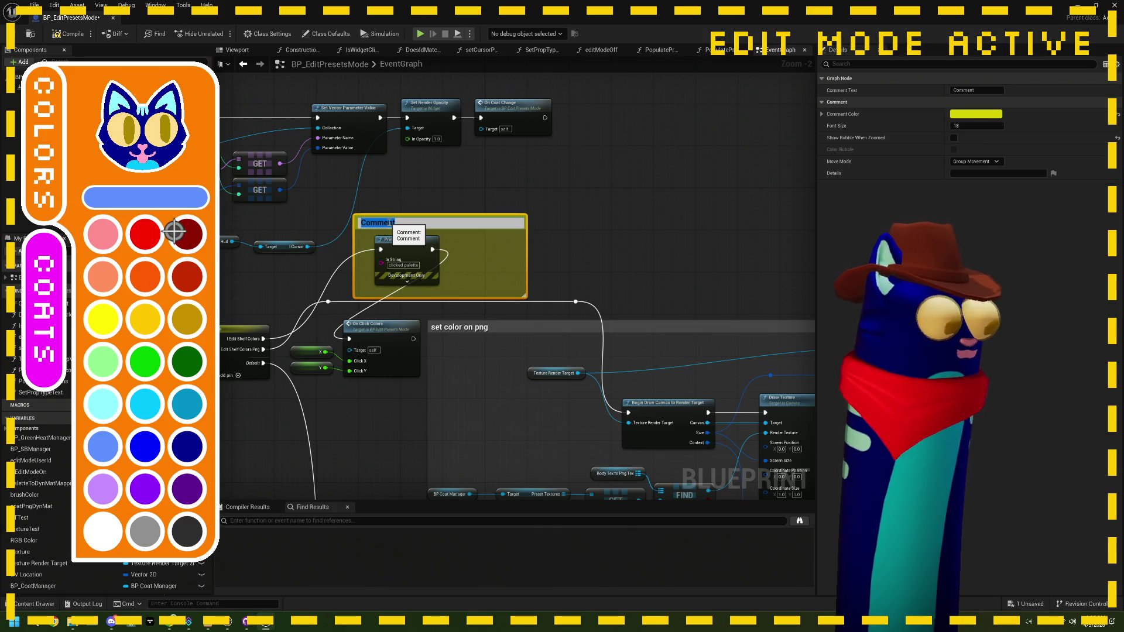
pyautogui.press('BackSpace')
pyautogui.click(160, 138)
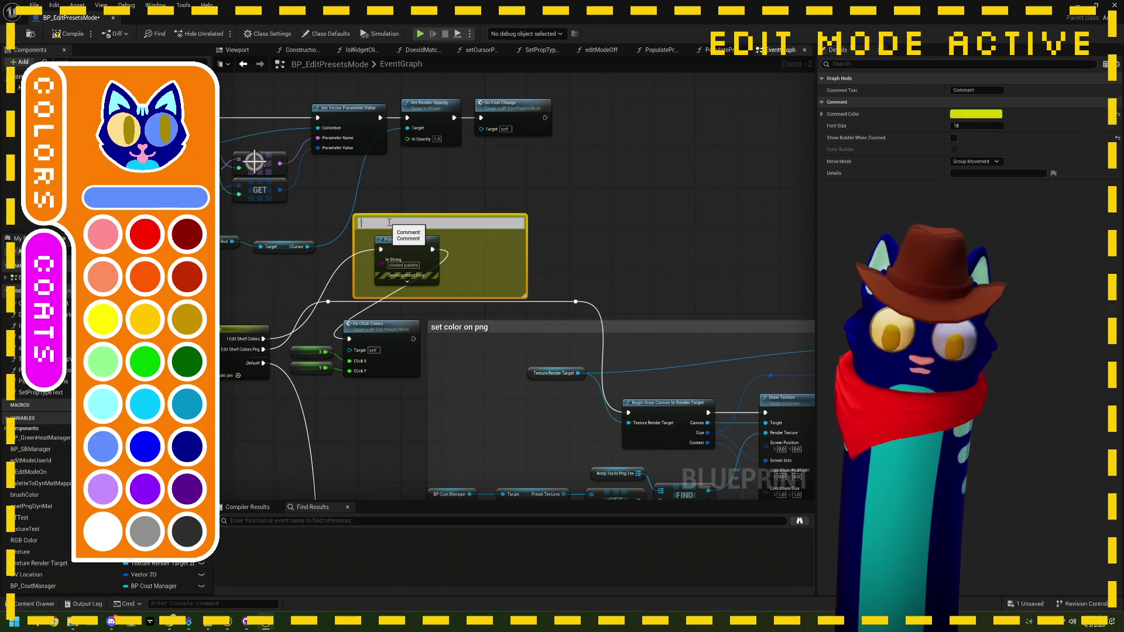
pyautogui.write('ch')
pyautogui.press('BackSpace')
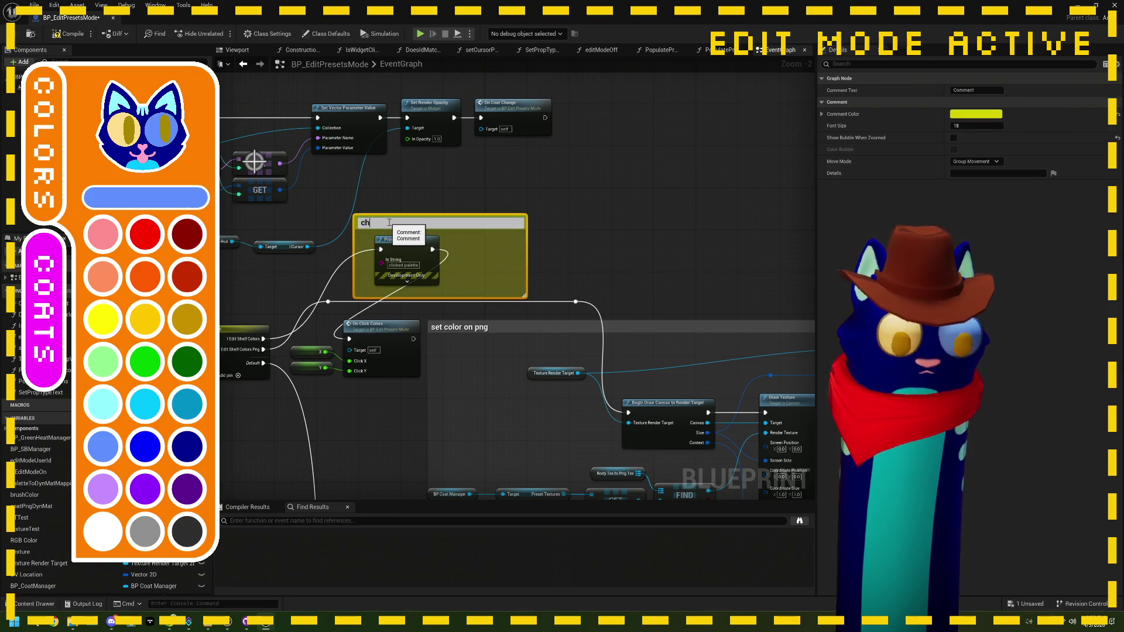
pyautogui.write('color palette cl')
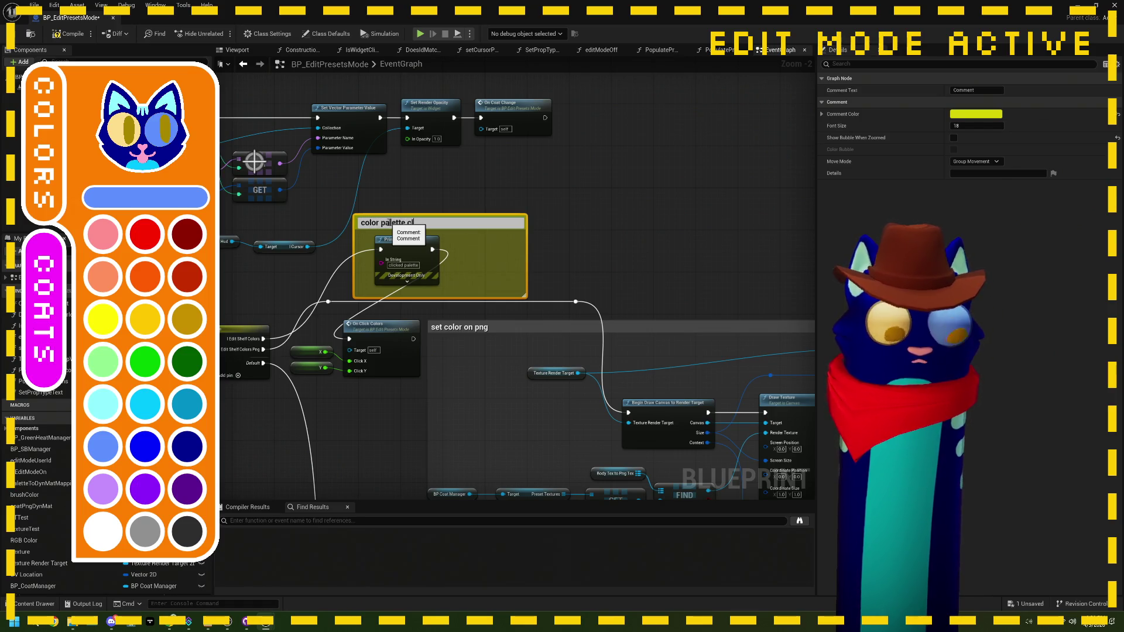
pyautogui.write('ick not working, bu')
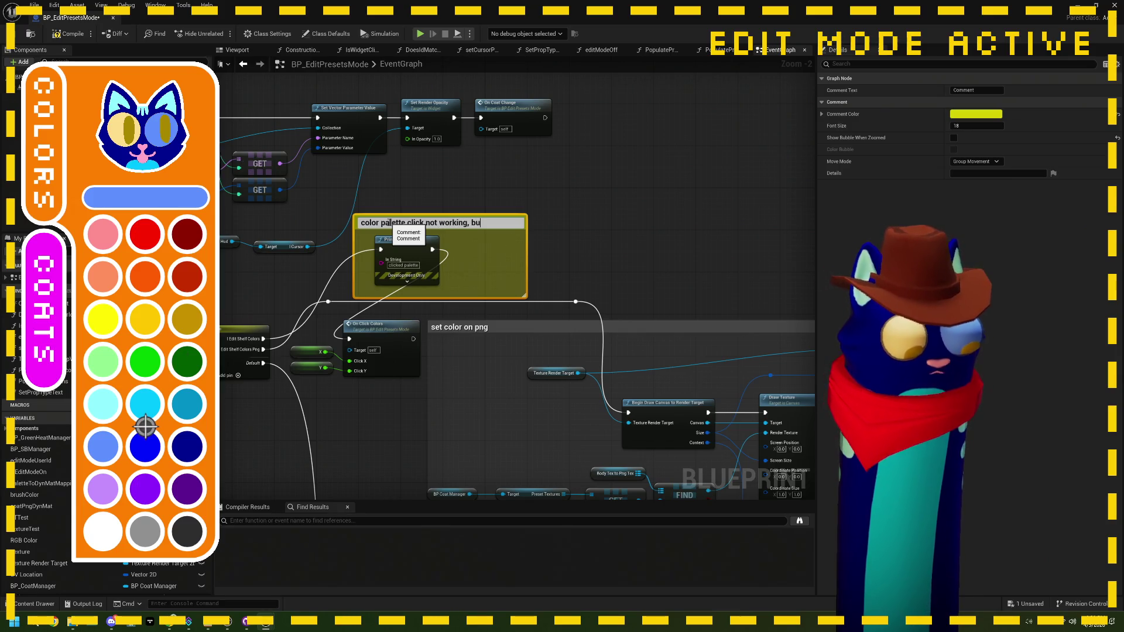
pyautogui.write('t brush is')
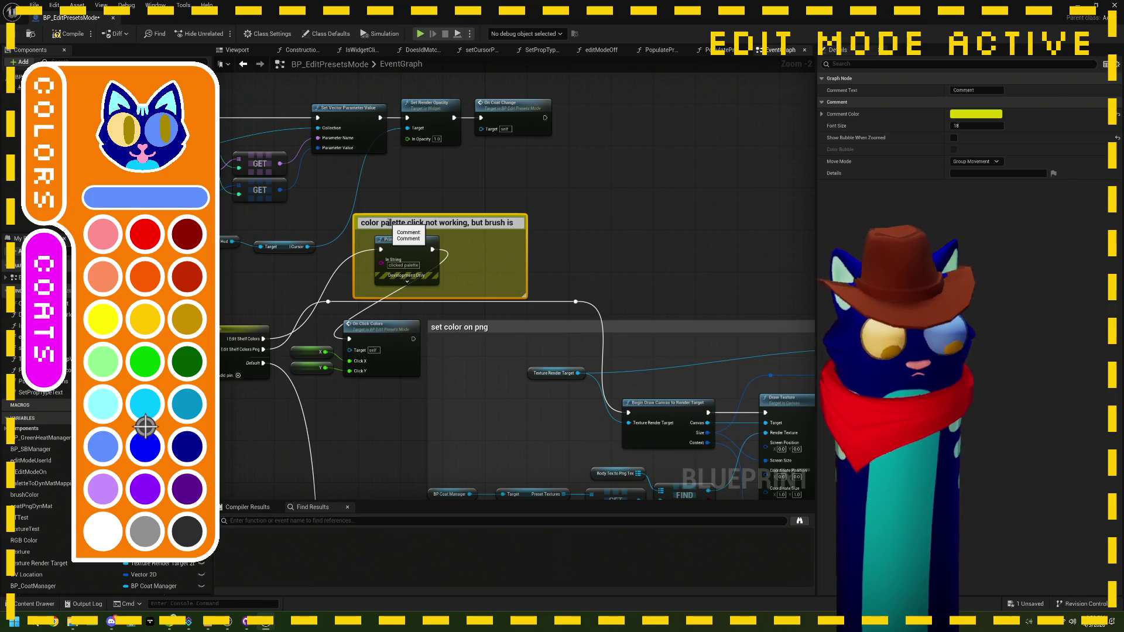
pyautogui.write('???')
pyautogui.click(554, 226)
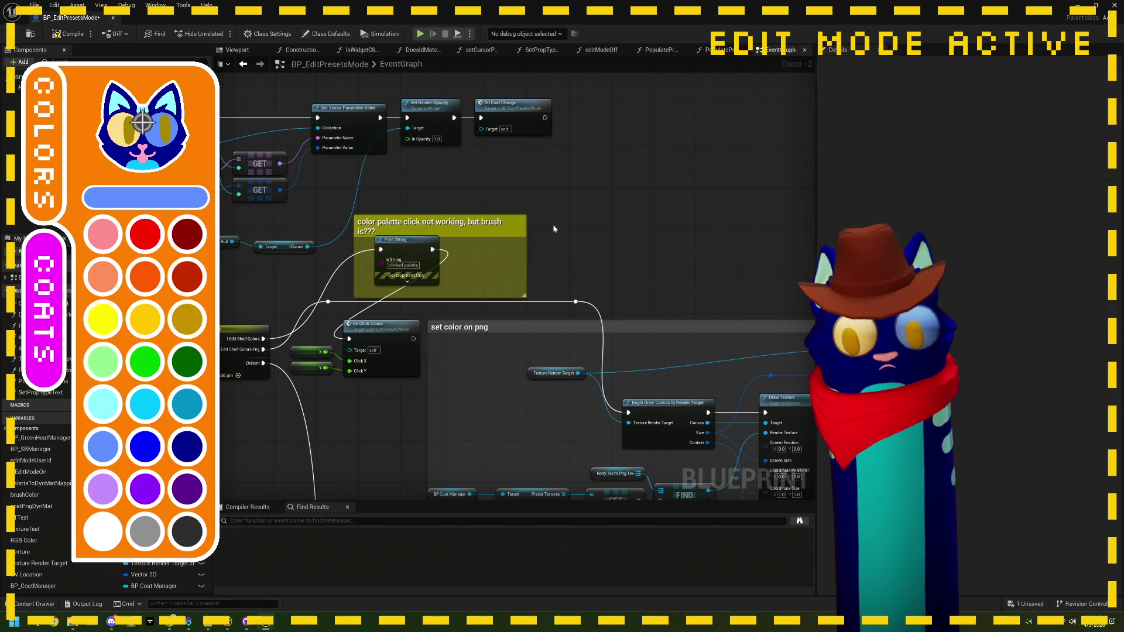
pyautogui.click(460, 231)
pyautogui.moveTo(463, 216); pyautogui.dragTo(466, 209)
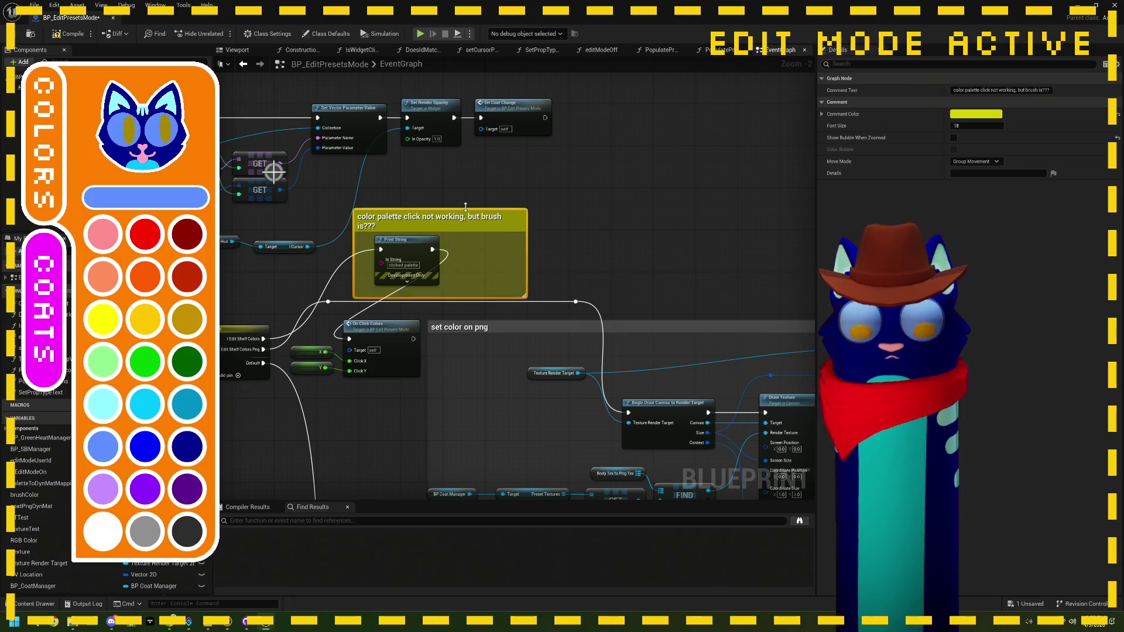
# Compile and save BP_EditPresetsMode, then minimize its editor.
pyautogui.click(69, 34)
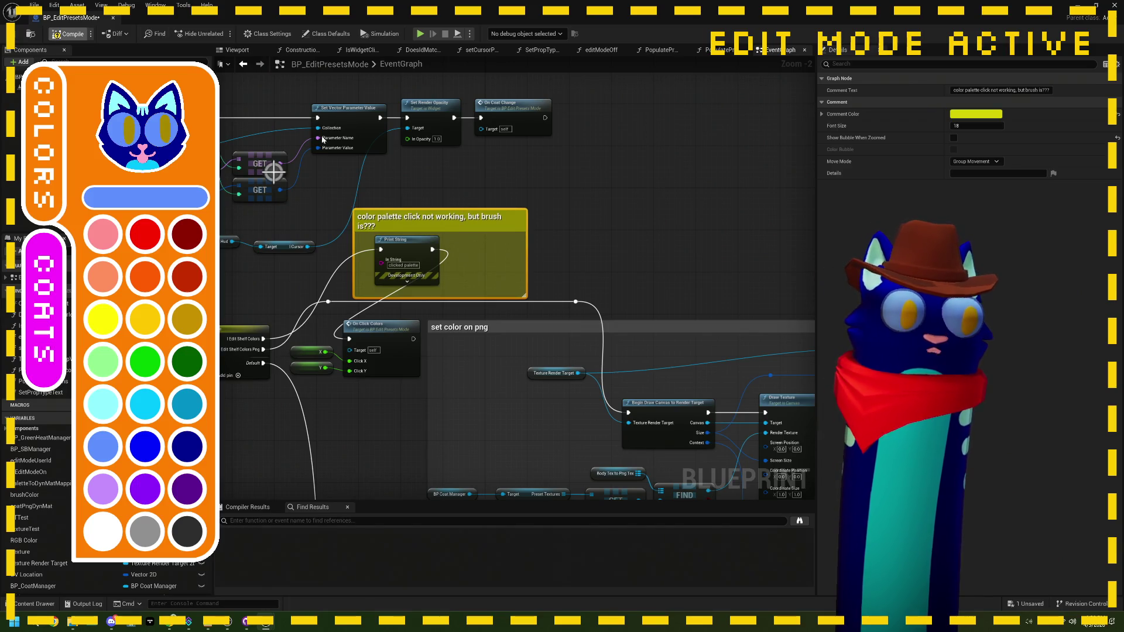
pyautogui.click(636, 192)
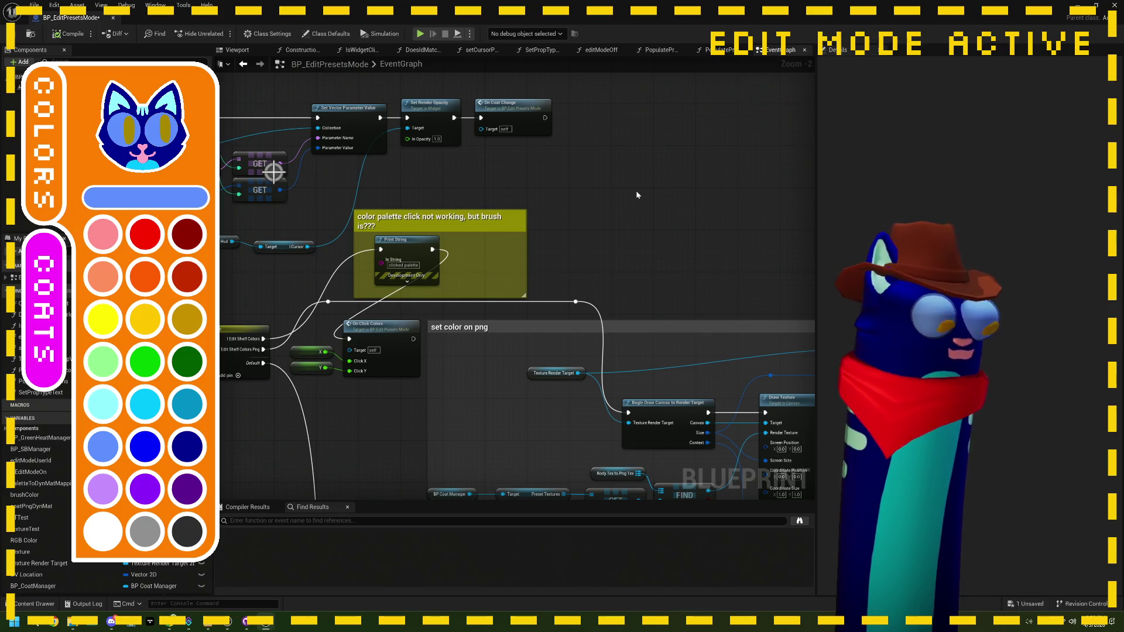
pyautogui.hotkey('ctrl', 's')
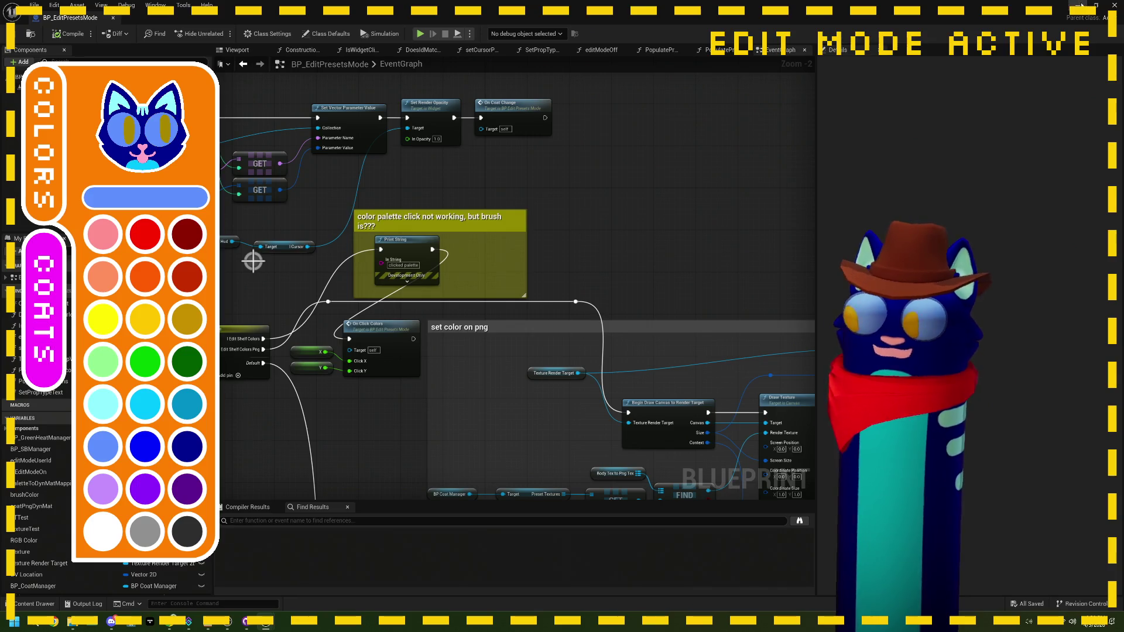
pyautogui.click(1079, 5)
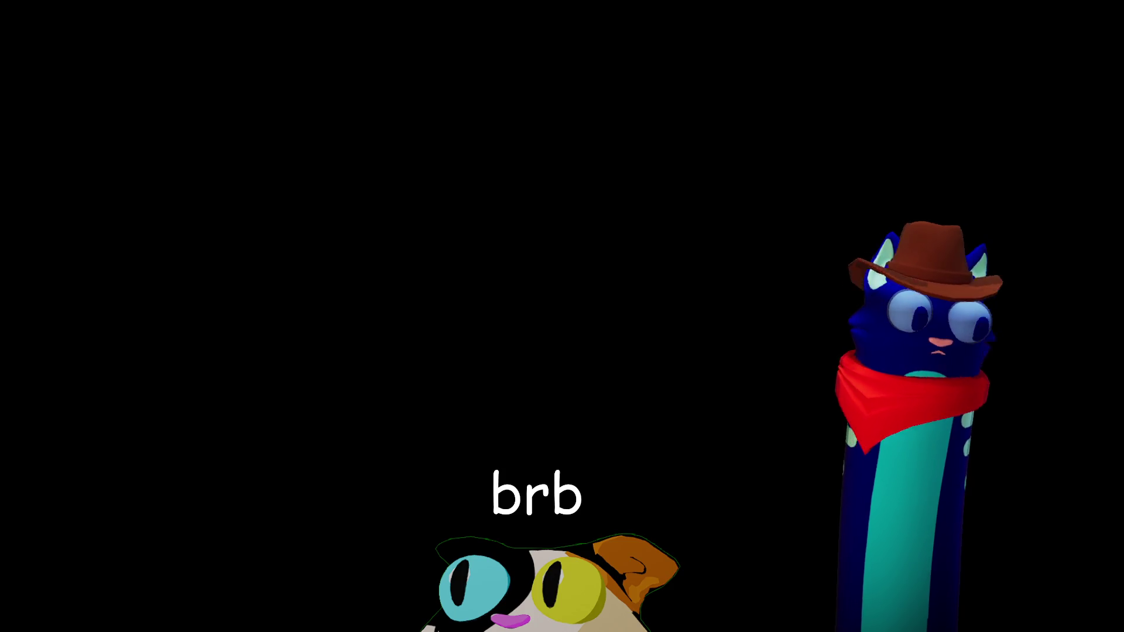
# Bring up the streaming scene with the 'brb' screen, Colors and Coats menus and cowboy-hatted avatar.
pyautogui.moveTo(848, 353)
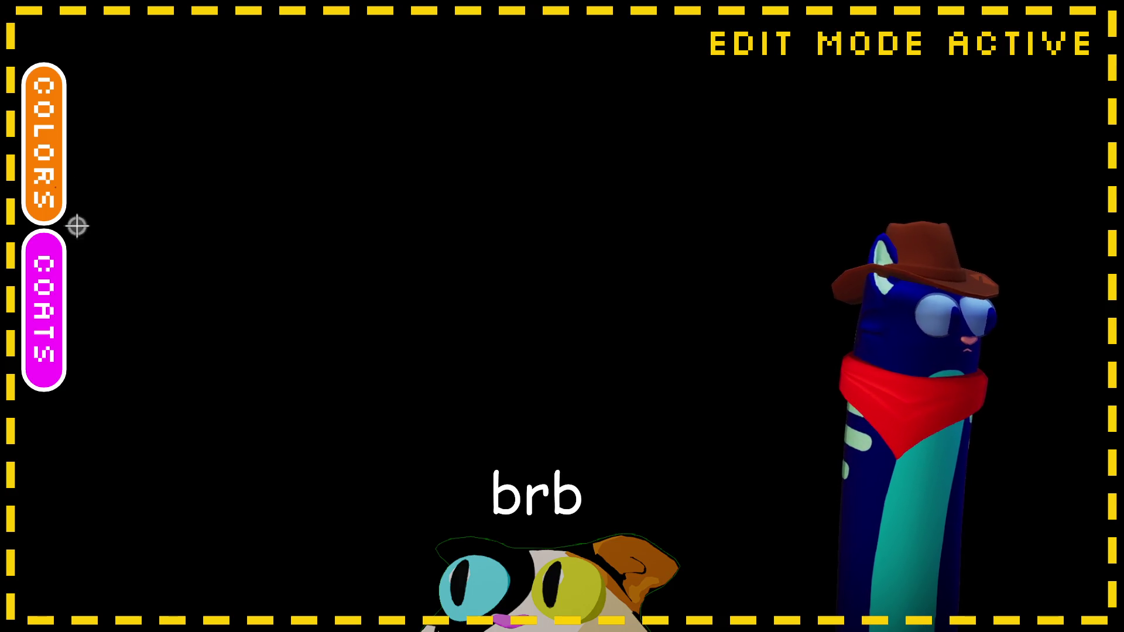
# Open the Colors palette and paint both of the avatar's eyes dark red.
pyautogui.click(67, 188)
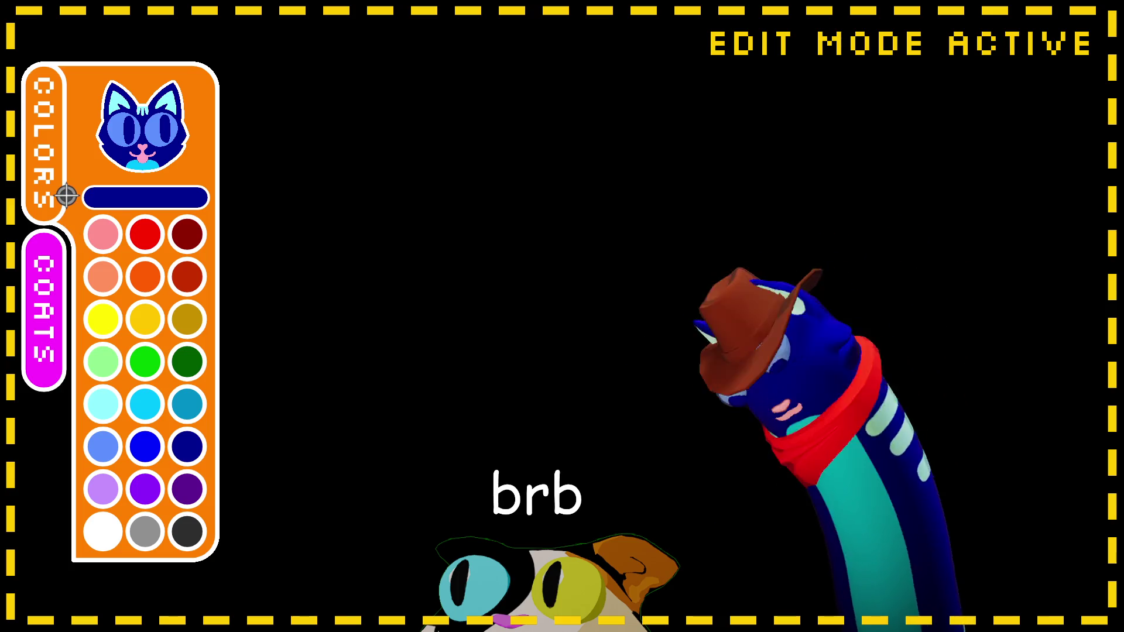
pyautogui.click(190, 237)
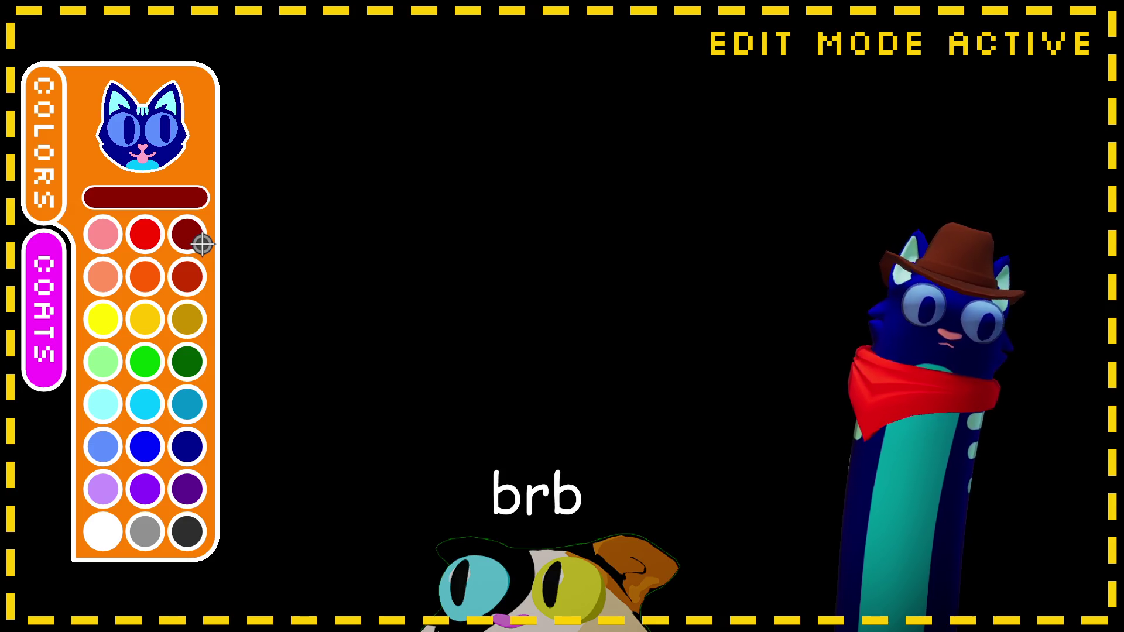
pyautogui.click(166, 128)
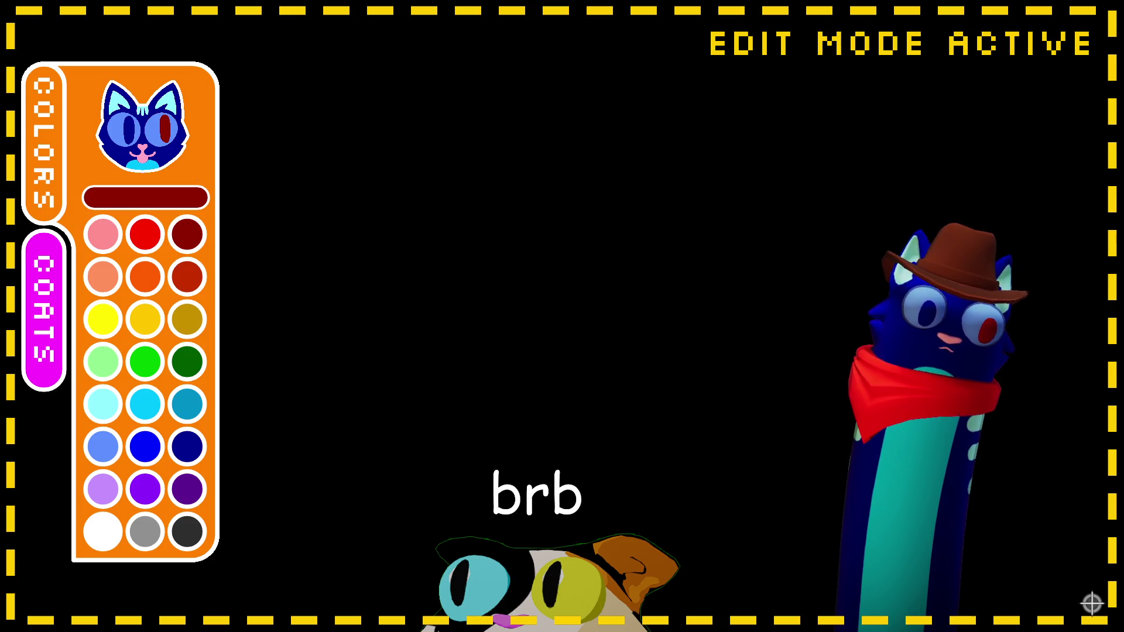
pyautogui.click(131, 129)
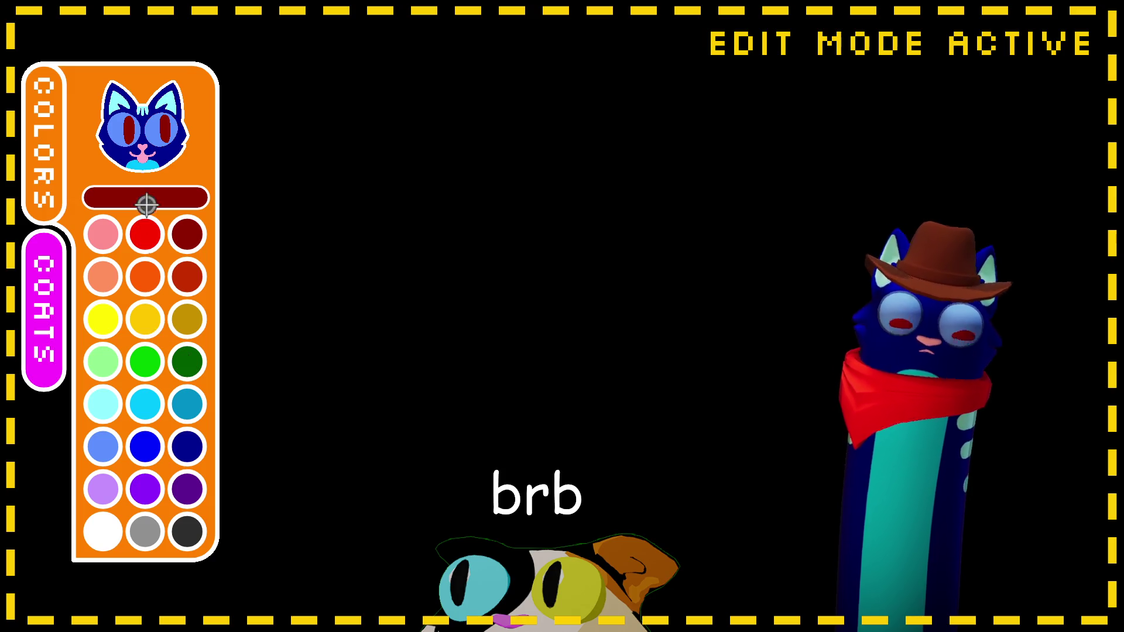
# Paint the avatar's body bright green and its mouth dark purple.
pyautogui.click(199, 446)
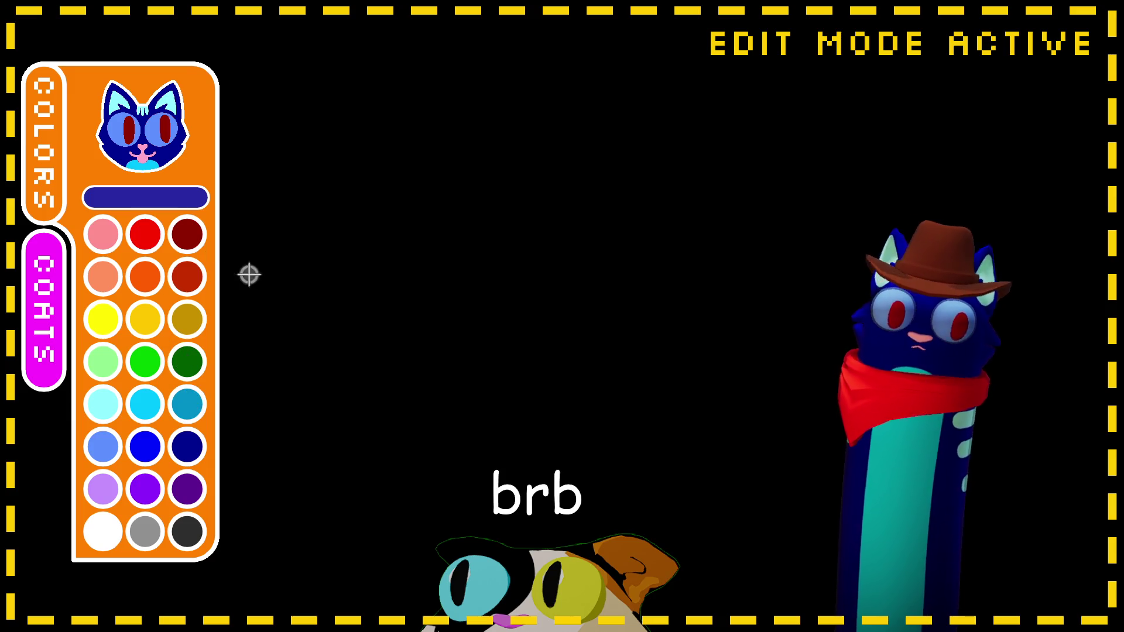
pyautogui.click(154, 366)
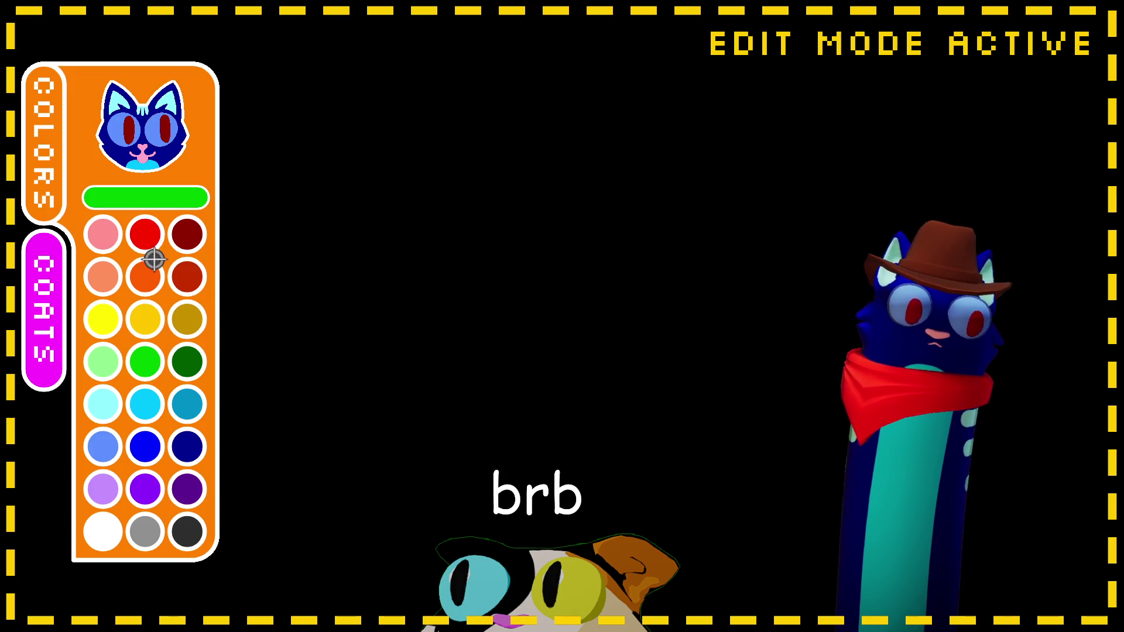
pyautogui.click(168, 185)
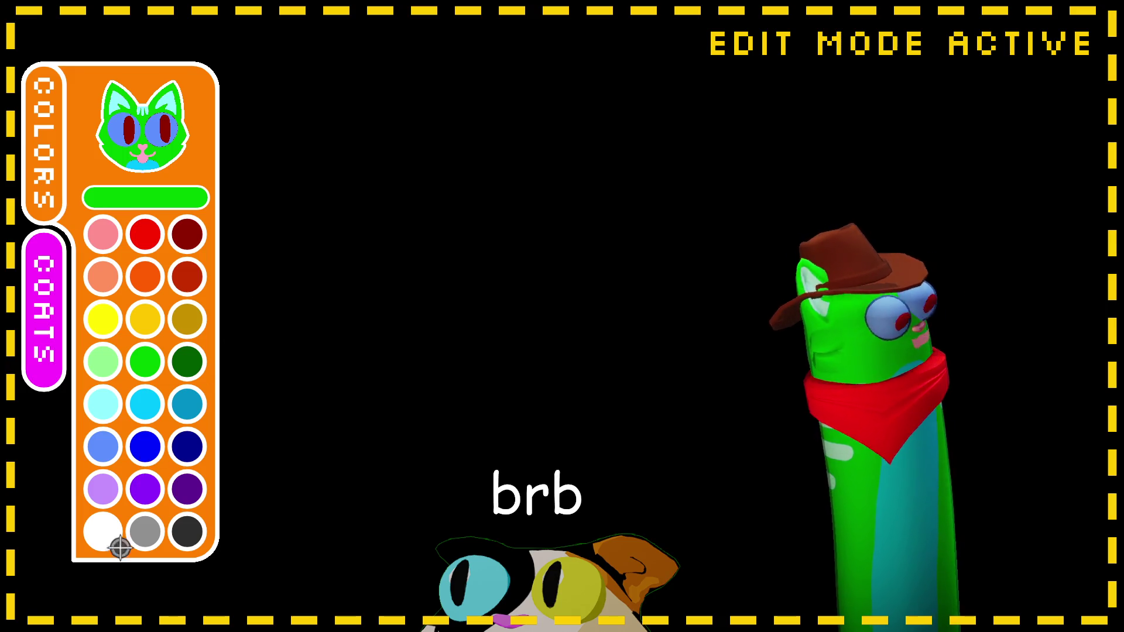
pyautogui.click(186, 475)
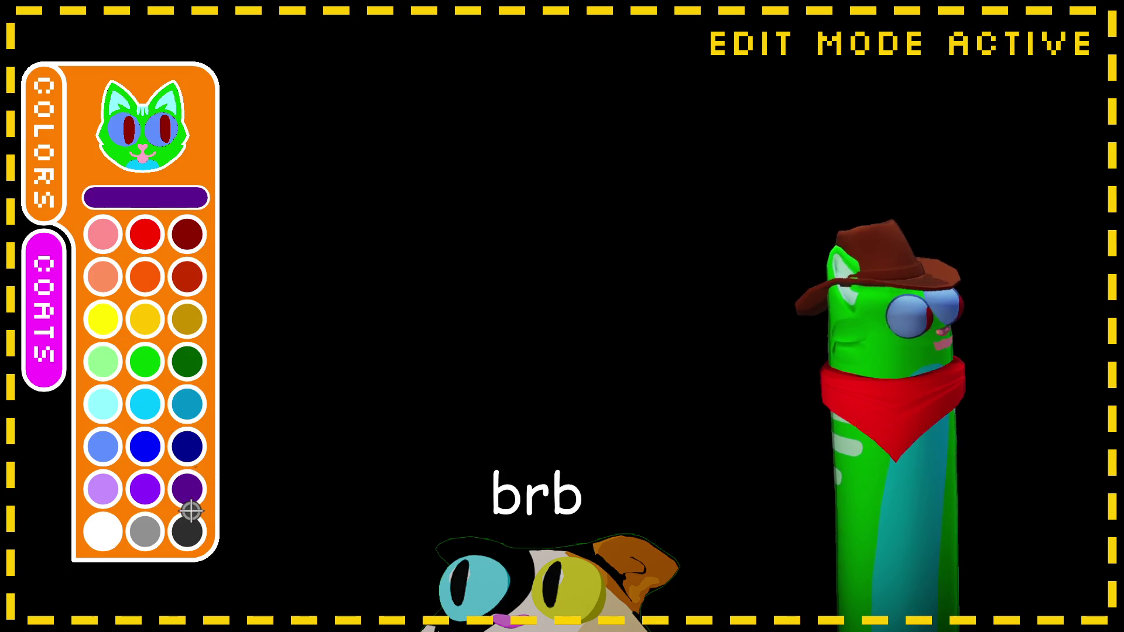
pyautogui.click(157, 172)
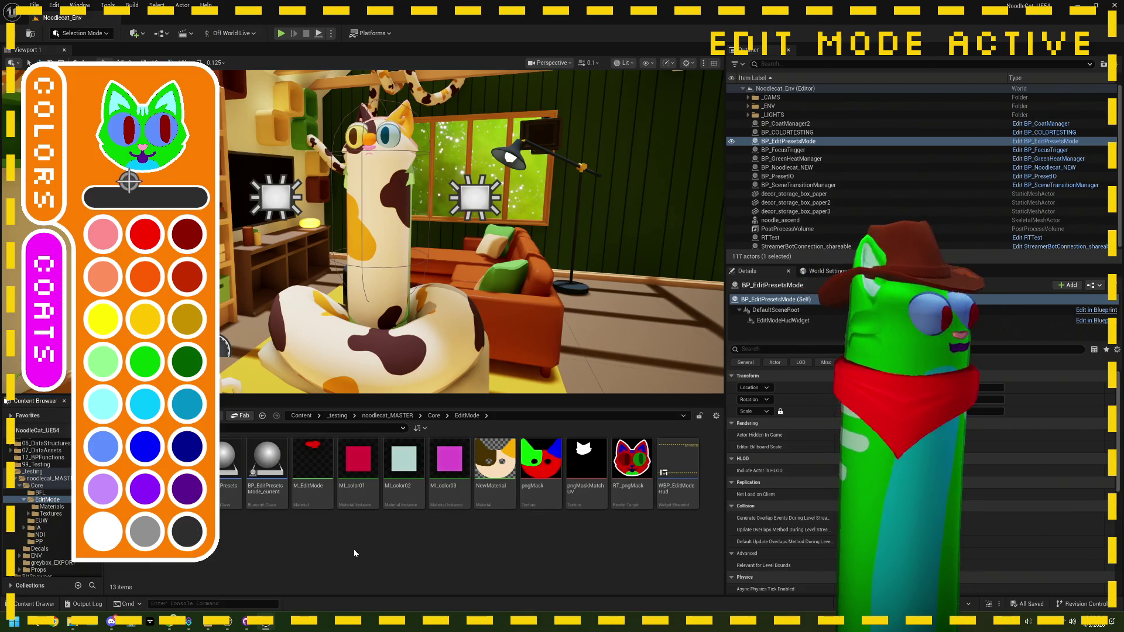
# Bring up ThePlan.txt and paint the avatar's coat salmon.
pyautogui.click(208, 622)
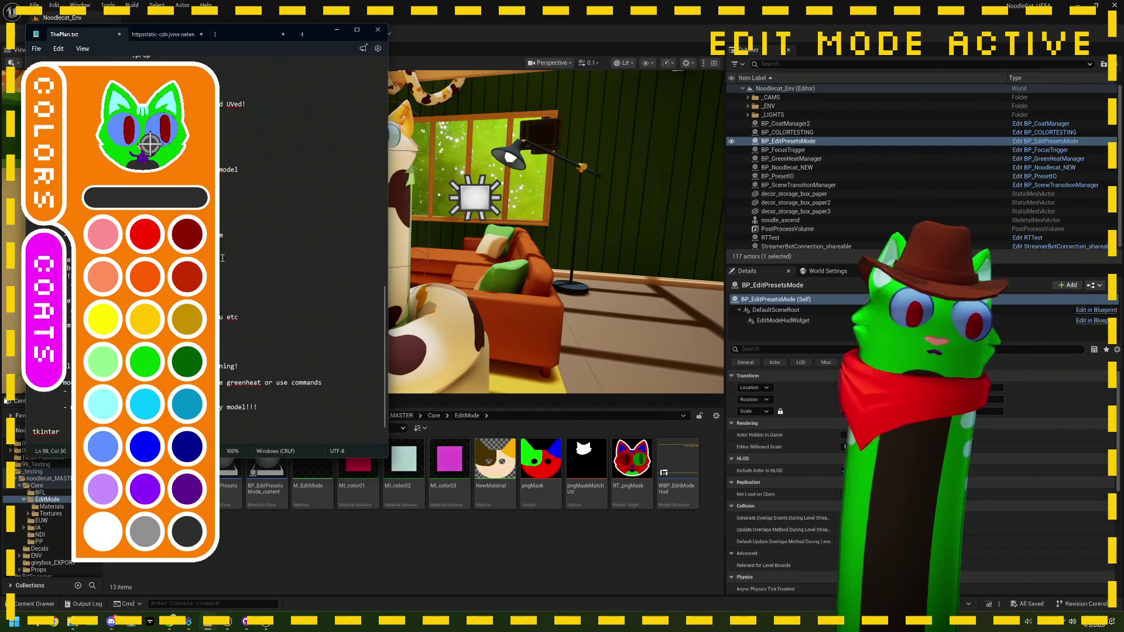
pyautogui.click(146, 311)
pyautogui.click(195, 239)
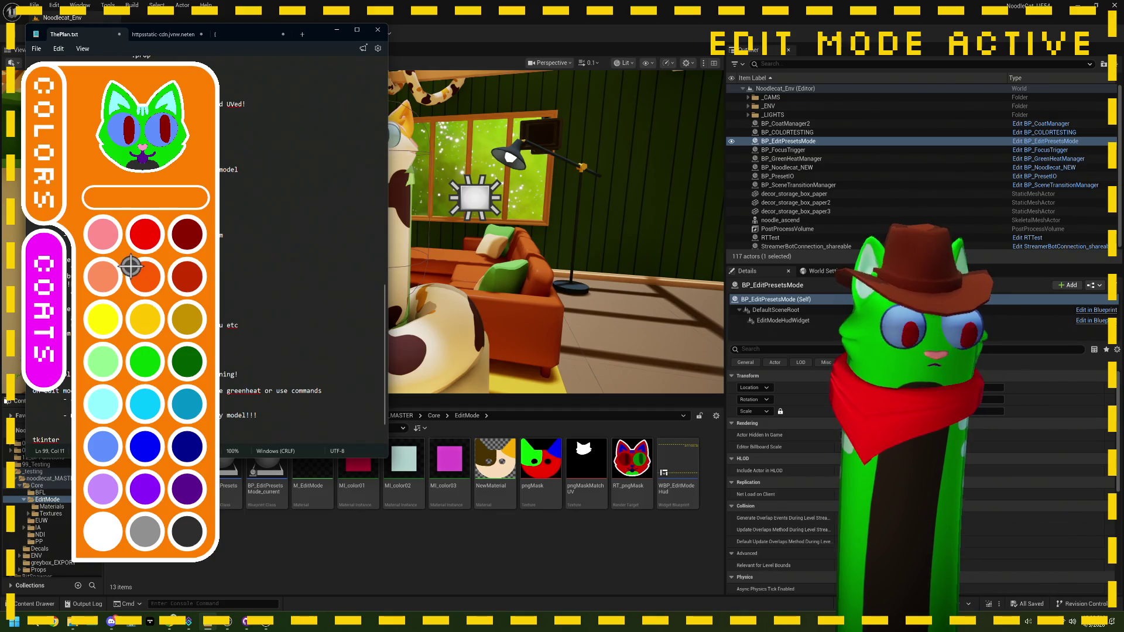
pyautogui.click(106, 278)
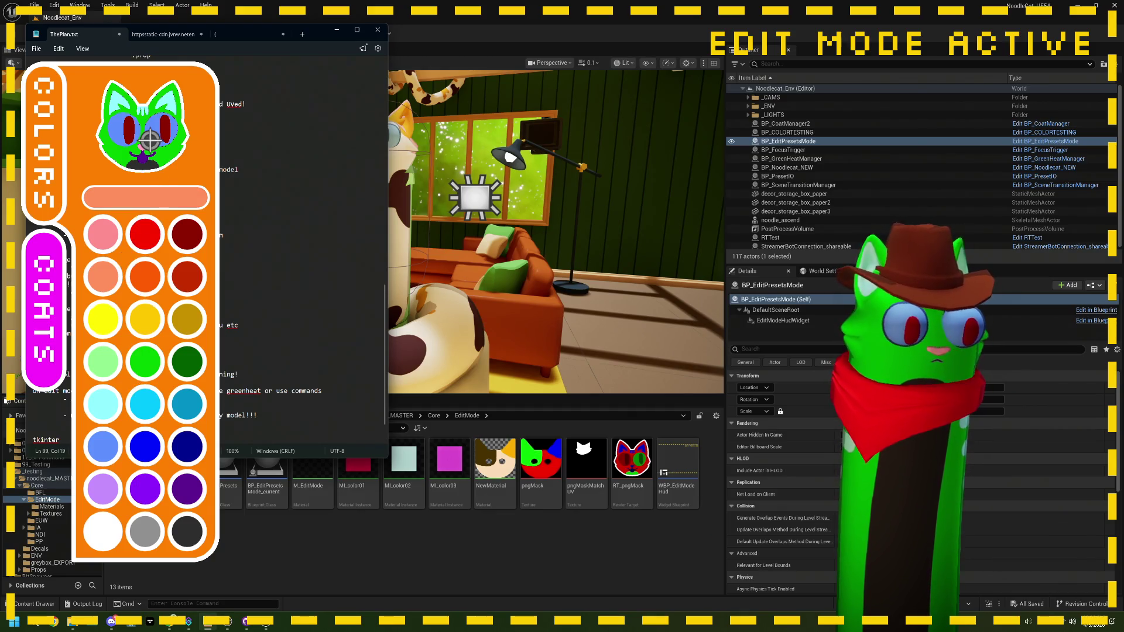
pyautogui.click(167, 123)
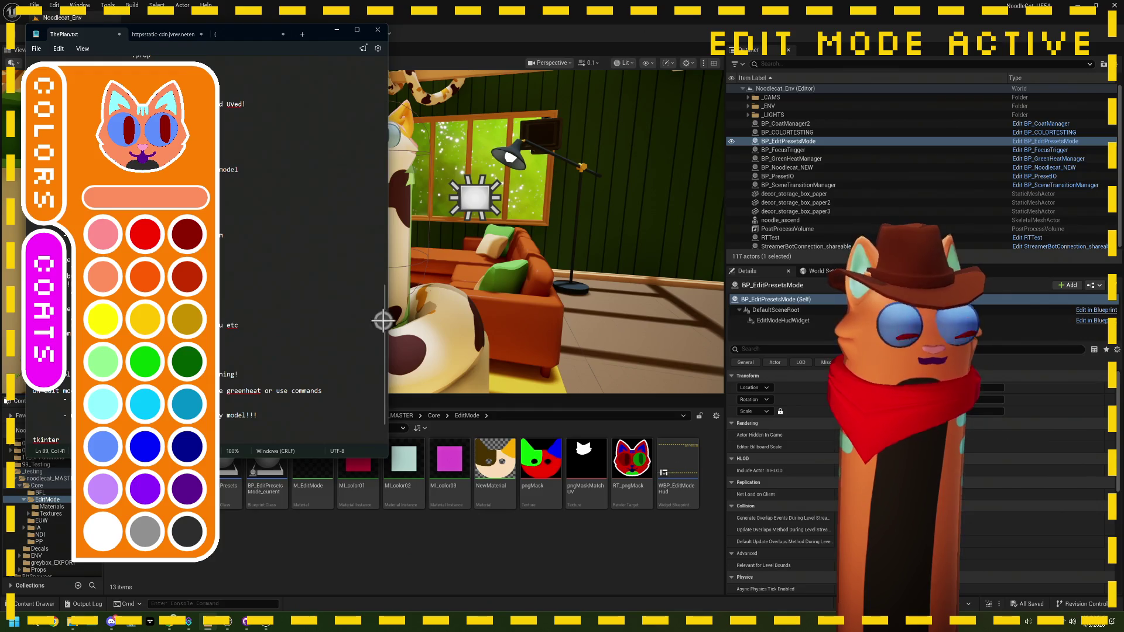
# Repaint the avatar's coat, both eyes, nose and inner ears black.
pyautogui.click(192, 502)
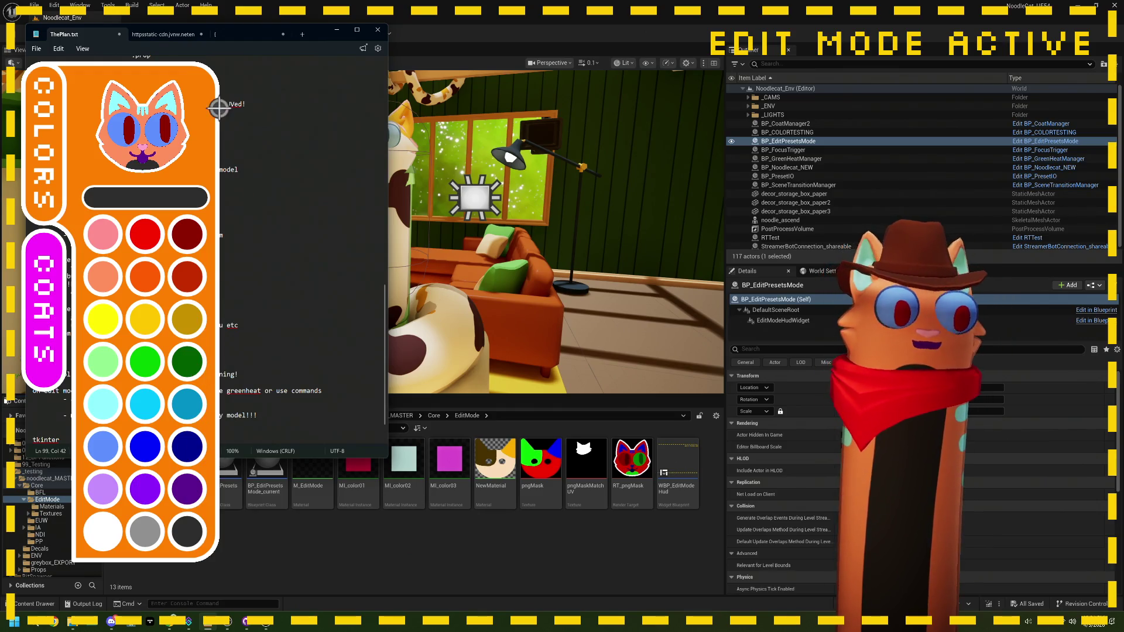
pyautogui.click(183, 133)
pyautogui.click(161, 145)
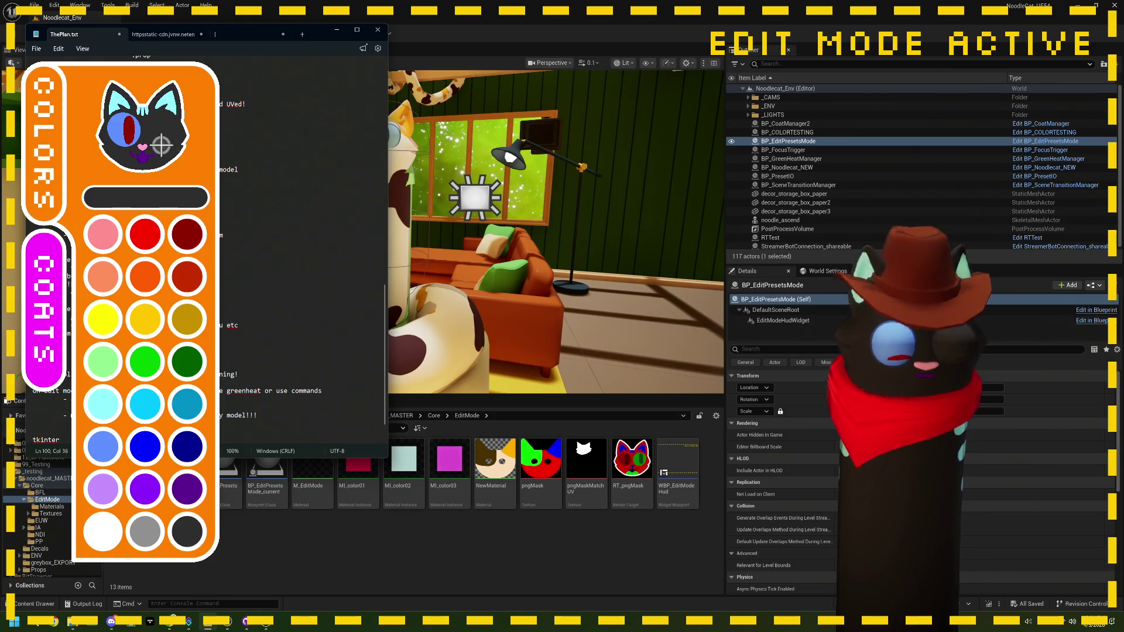
pyautogui.click(124, 131)
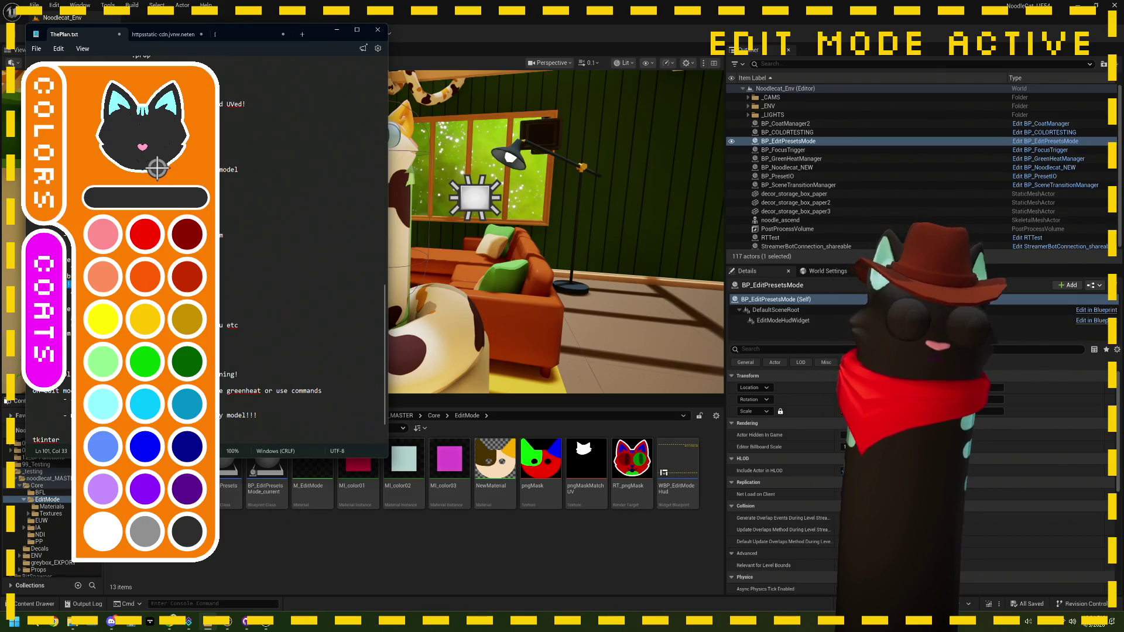
pyautogui.click(143, 147)
pyautogui.click(117, 104)
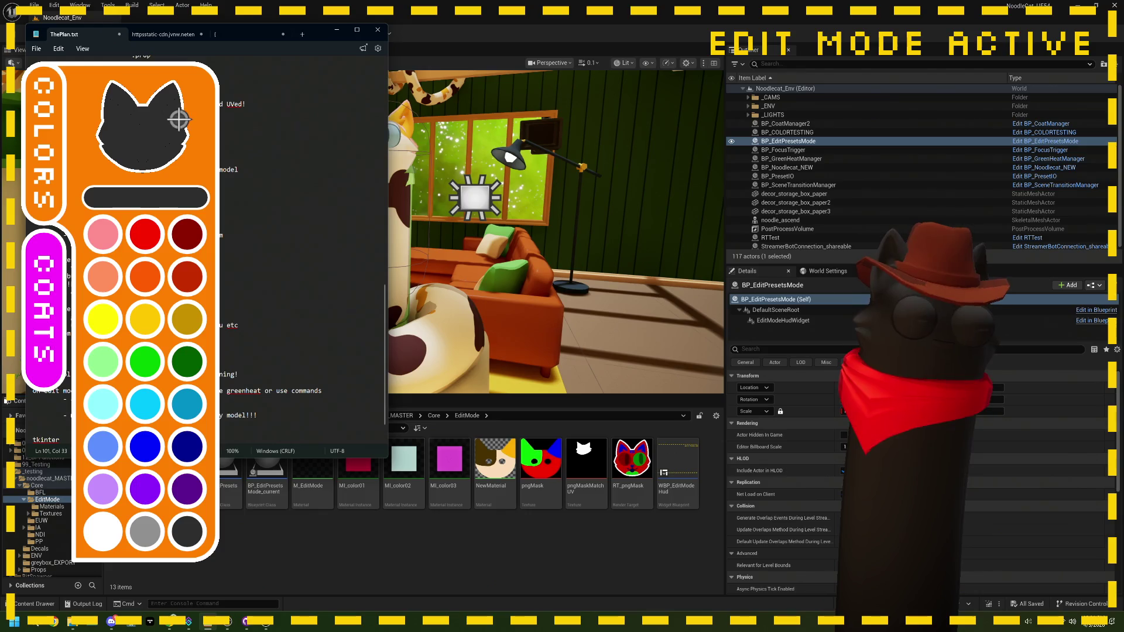
# Add a new line to the plan notes and paste text at its start.
pyautogui.press('Return')
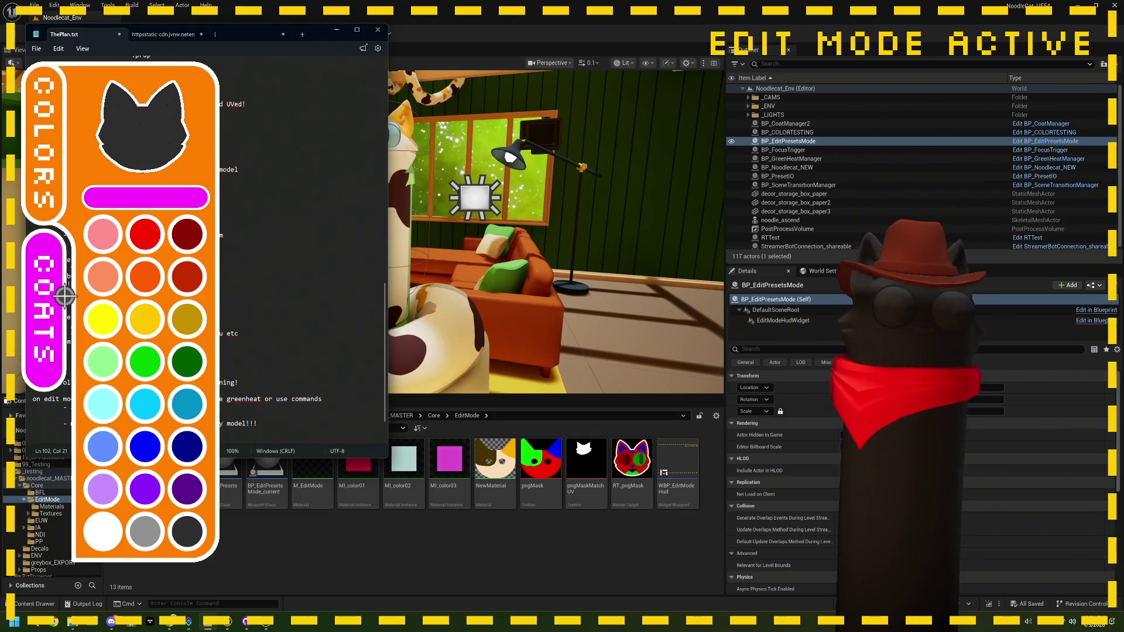
pyautogui.press('Down')
pyautogui.press('End')
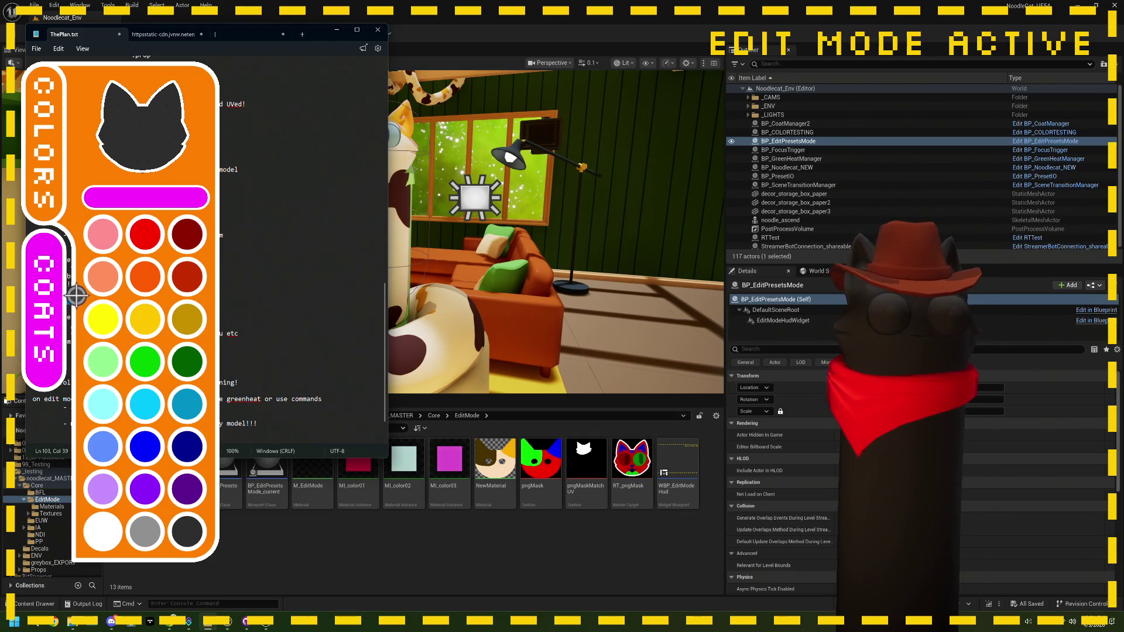
pyautogui.press('Home')
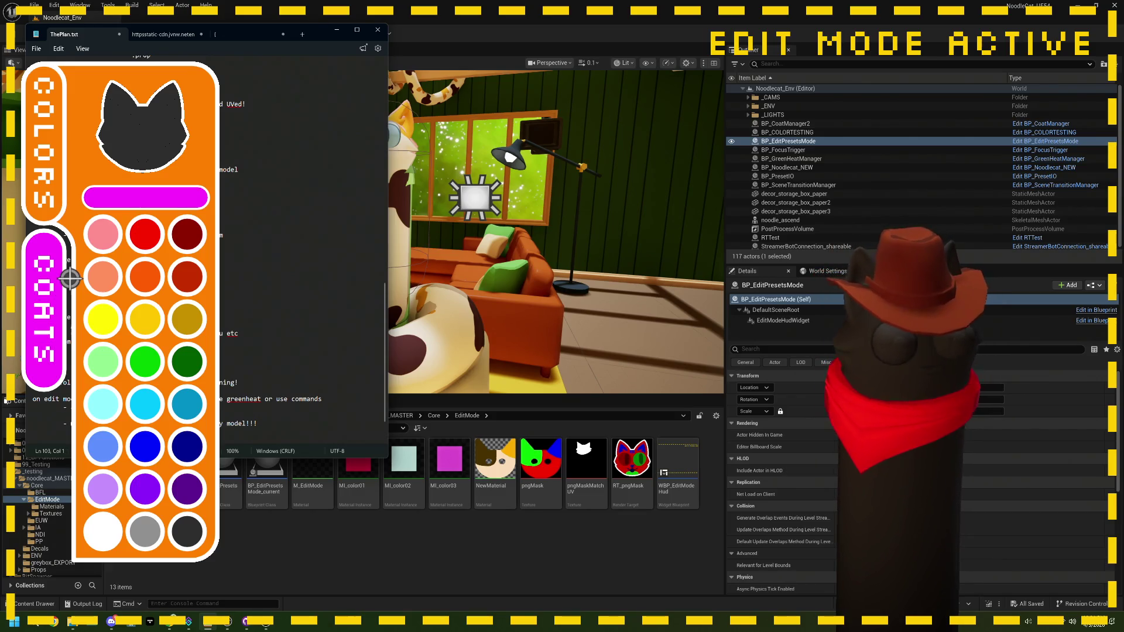
pyautogui.hotkey('ctrl', 'v')
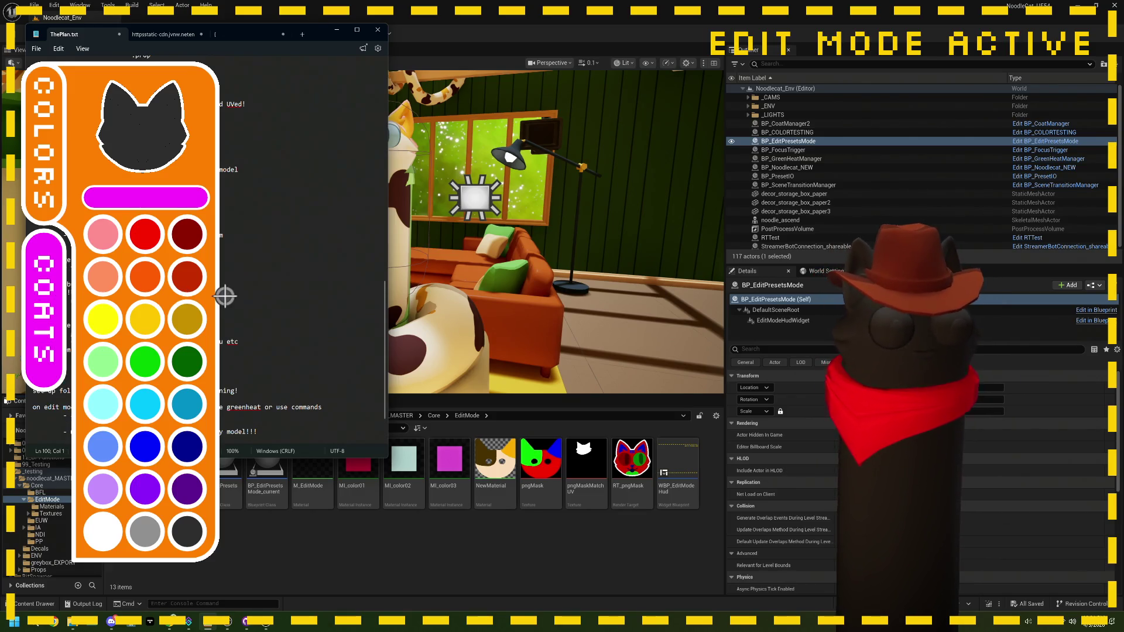
# Recolour the avatar's glasses and paint one eye cyan.
pyautogui.click(65, 319)
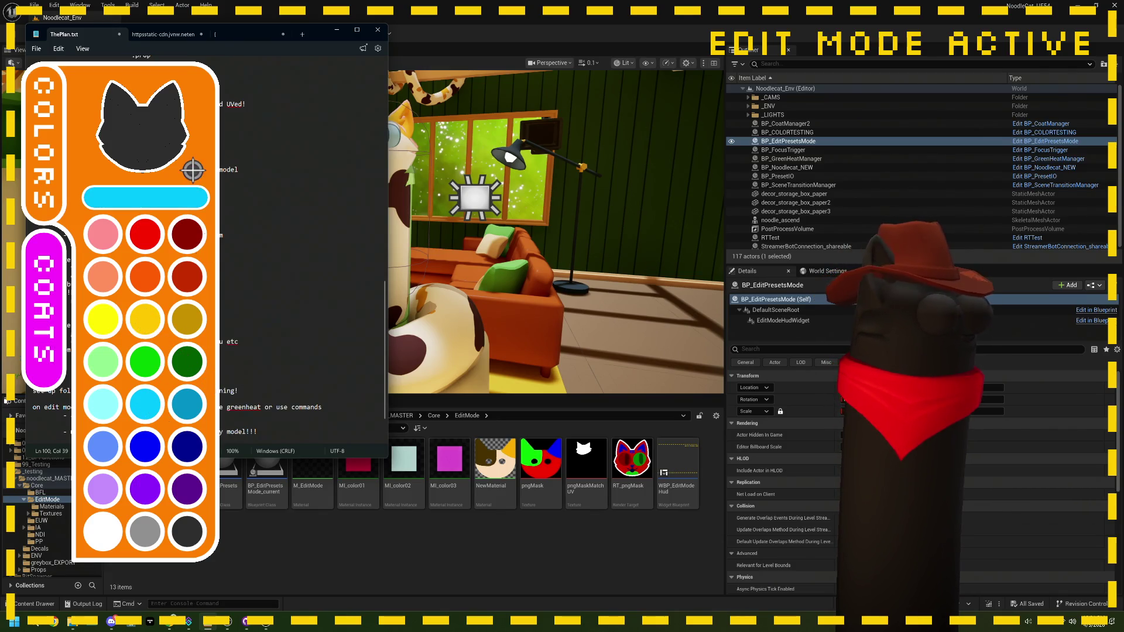
pyautogui.click(179, 145)
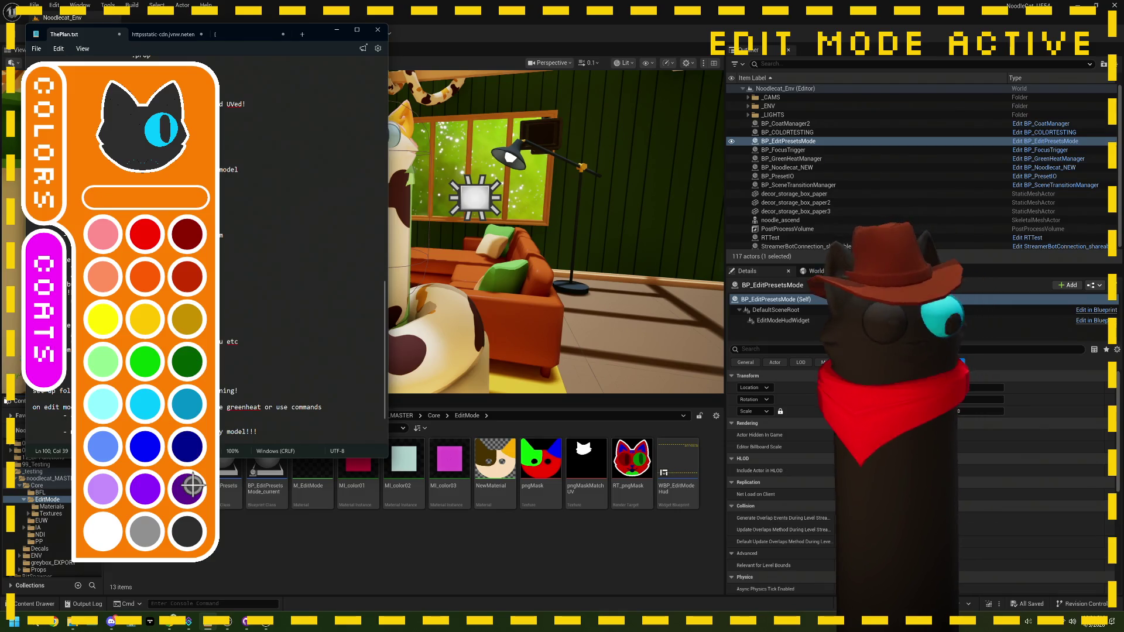
pyautogui.moveTo(184, 626)
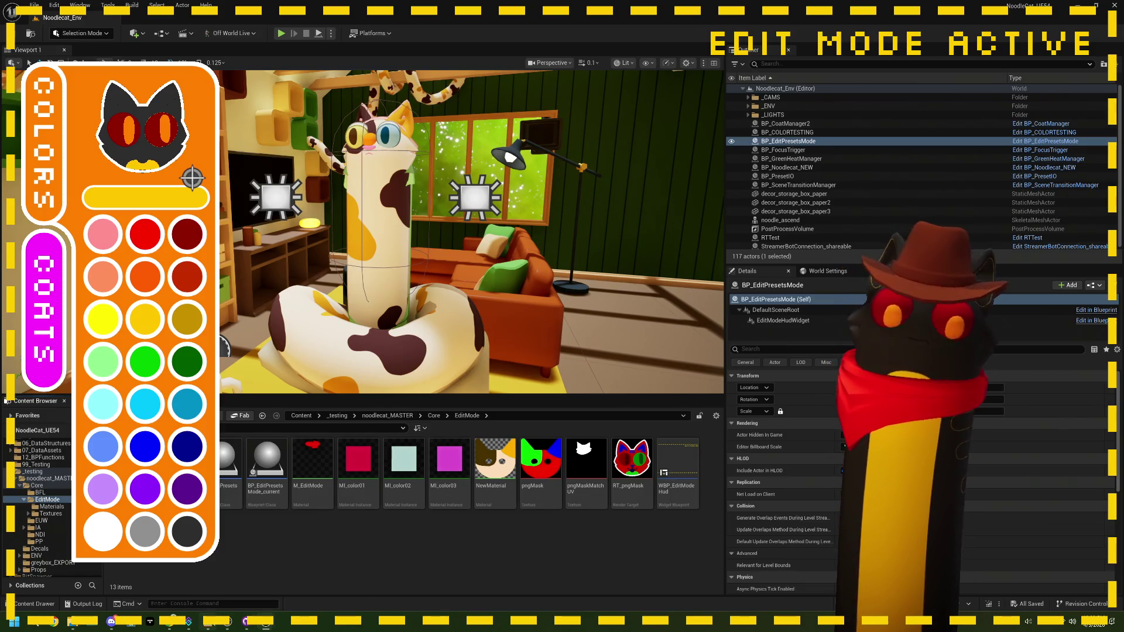
# Add the note 'add more coats colors' on a new line in ThePlan.txt.
pyautogui.hotkey('alt', 'Tab')
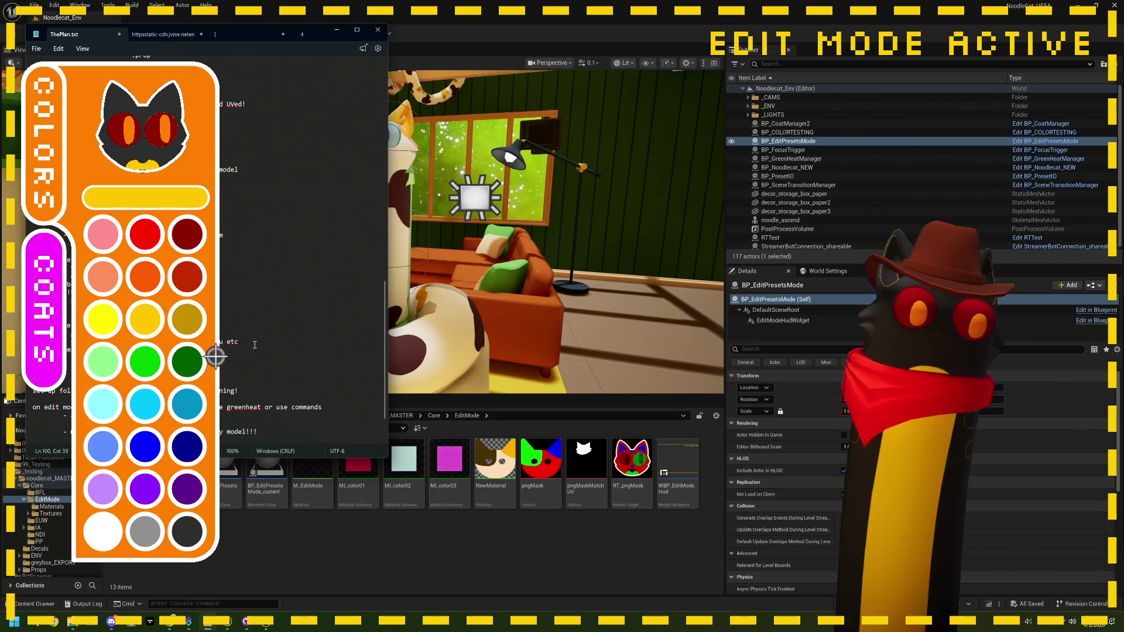
pyautogui.moveTo(240, 345); pyautogui.dragTo(294, 327)
pyautogui.click(294, 327)
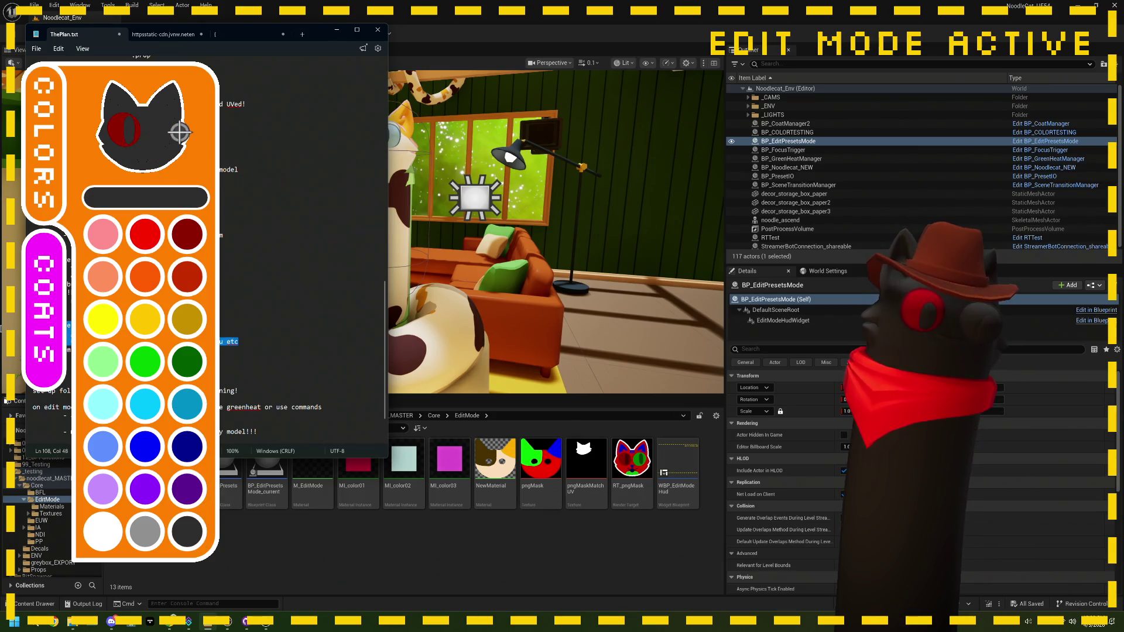
pyautogui.click(33, 358)
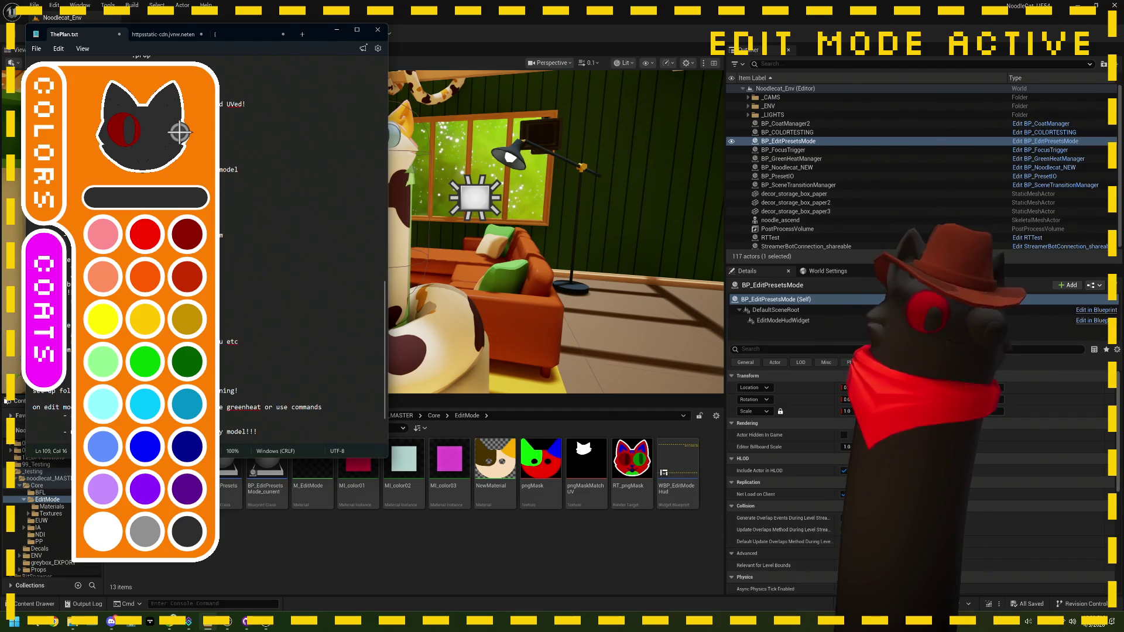
pyautogui.press('Return')
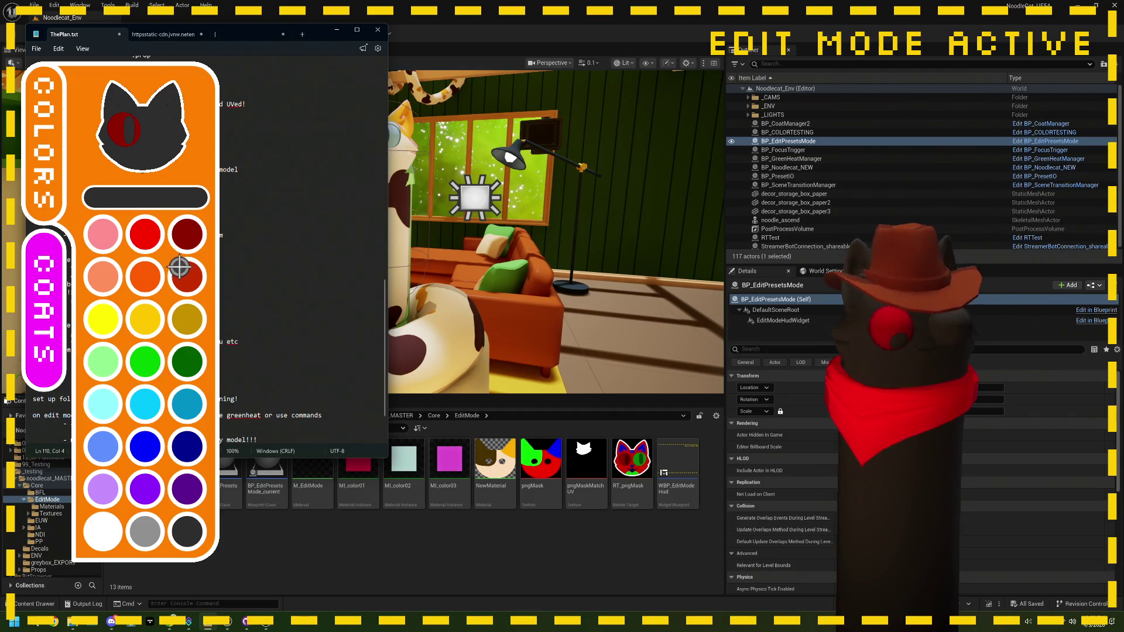
pyautogui.write('add more coats')
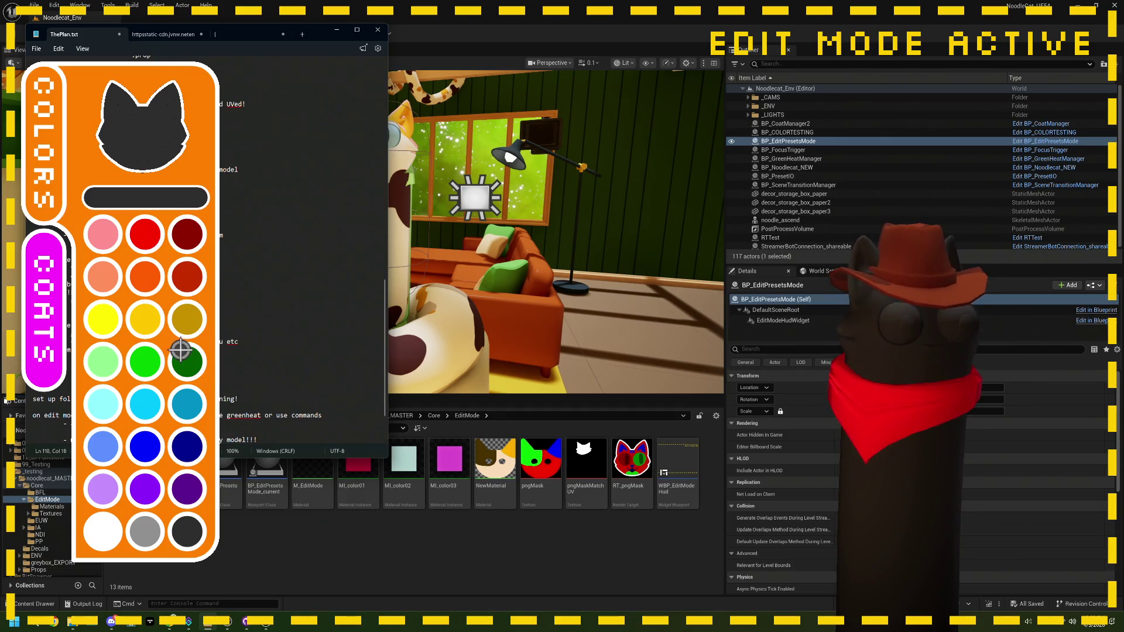
pyautogui.write(' colors')
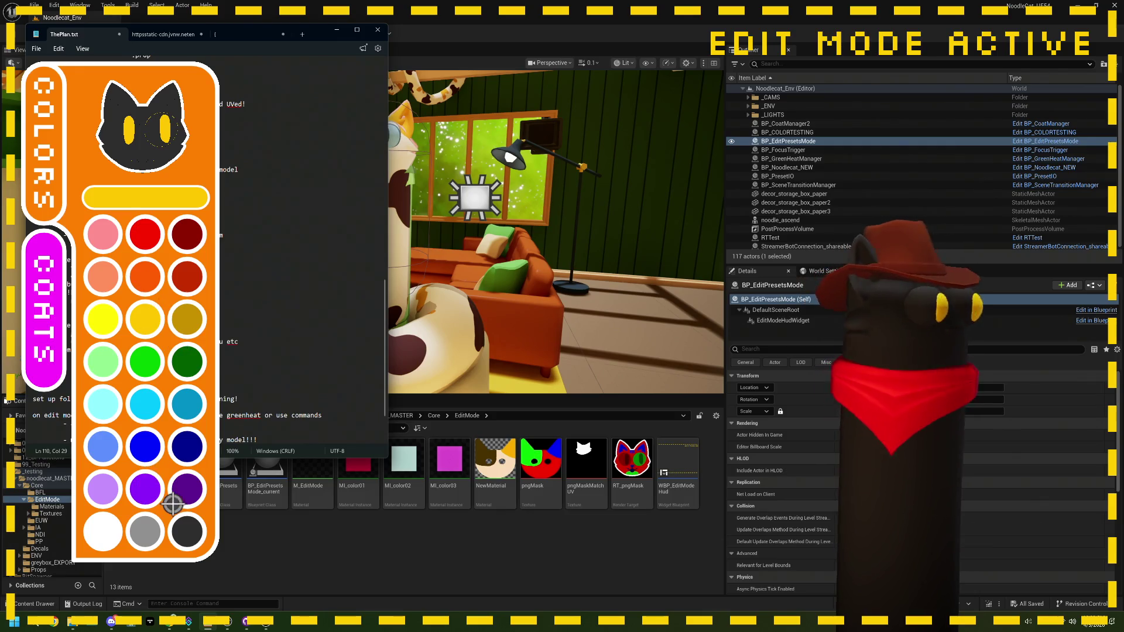
# Try dark purple on the eyes, then settle on painting the cat's eyes orange.
pyautogui.click(199, 489)
pyautogui.click(154, 146)
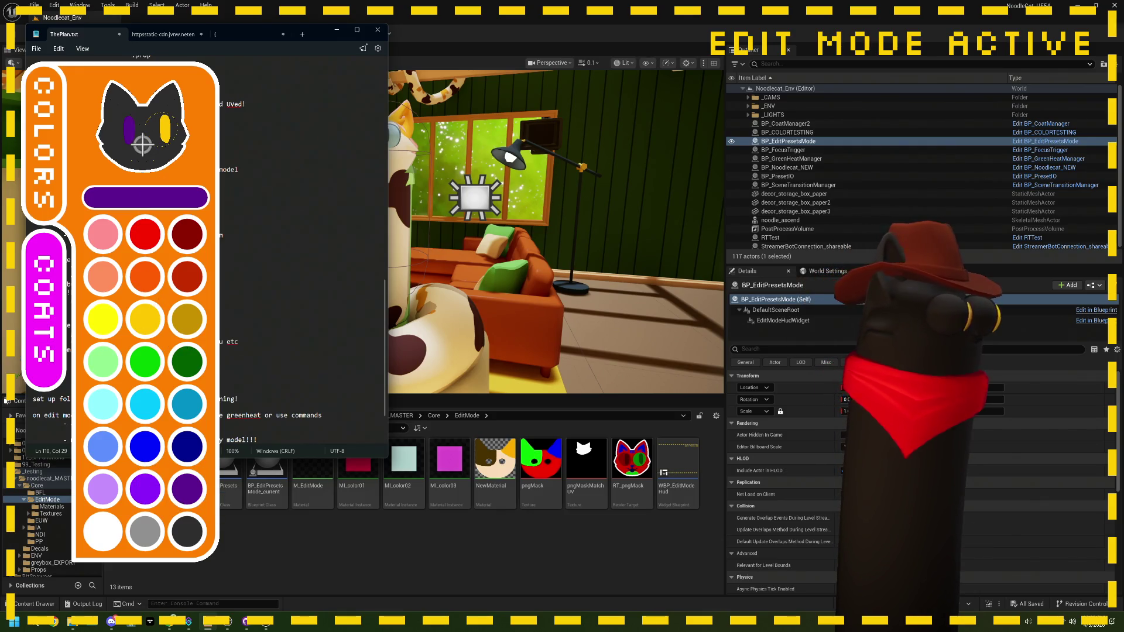
pyautogui.click(150, 367)
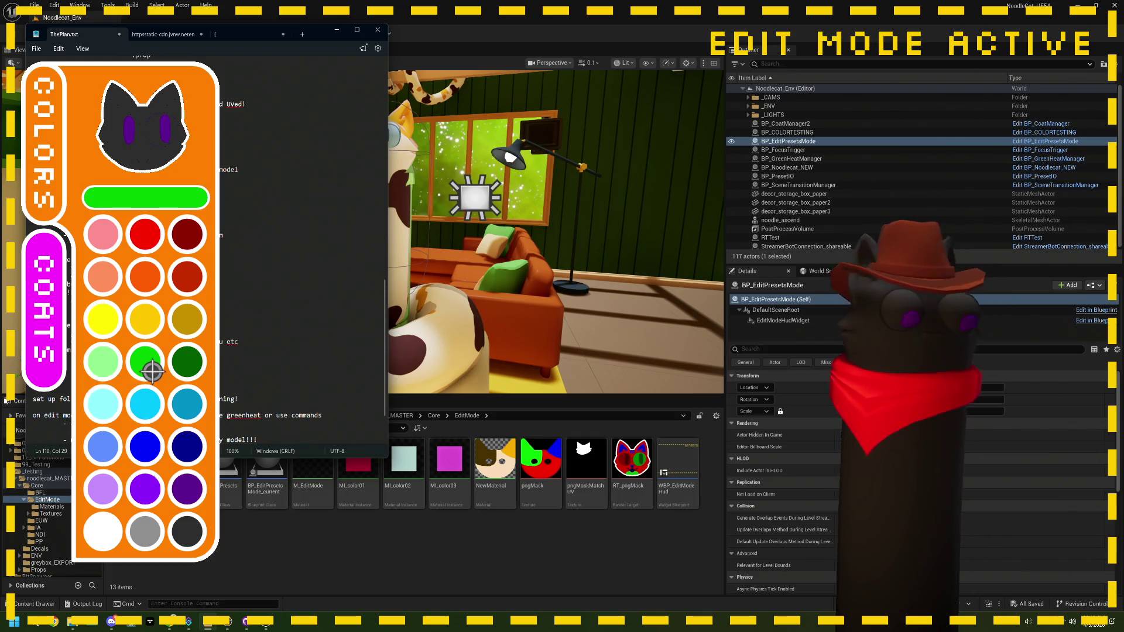
pyautogui.click(153, 326)
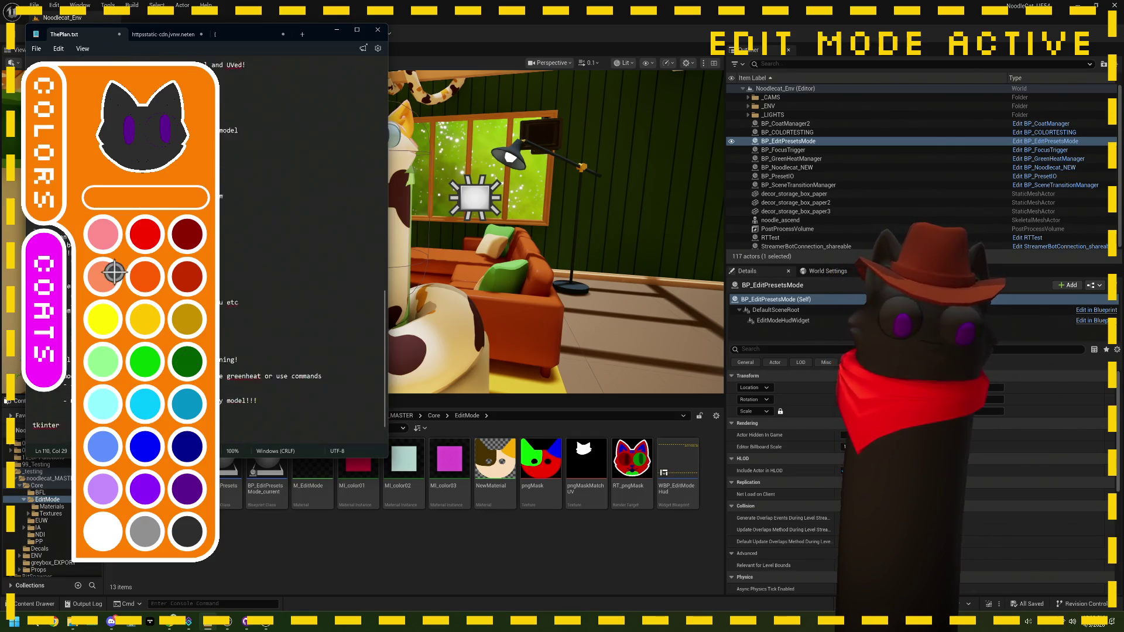
pyautogui.click(145, 277)
pyautogui.click(157, 143)
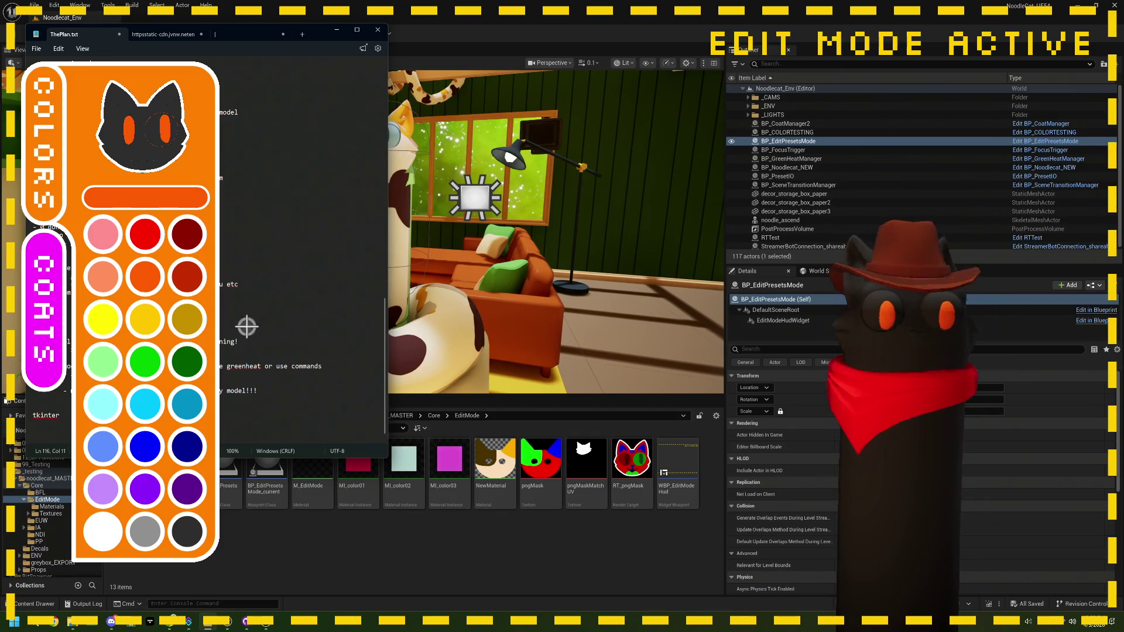
# Switch to the Coats palette showing the black, orange-eyed cat head variants.
pyautogui.click(45, 350)
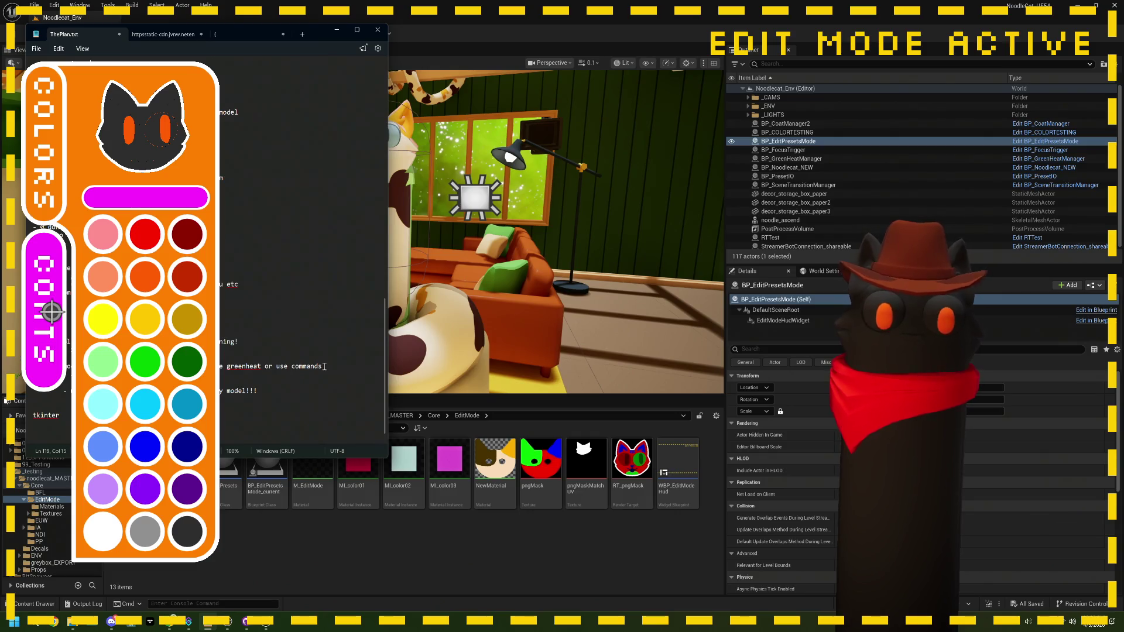
pyautogui.click(30, 196)
pyautogui.click(50, 293)
pyautogui.click(42, 333)
pyautogui.click(43, 333)
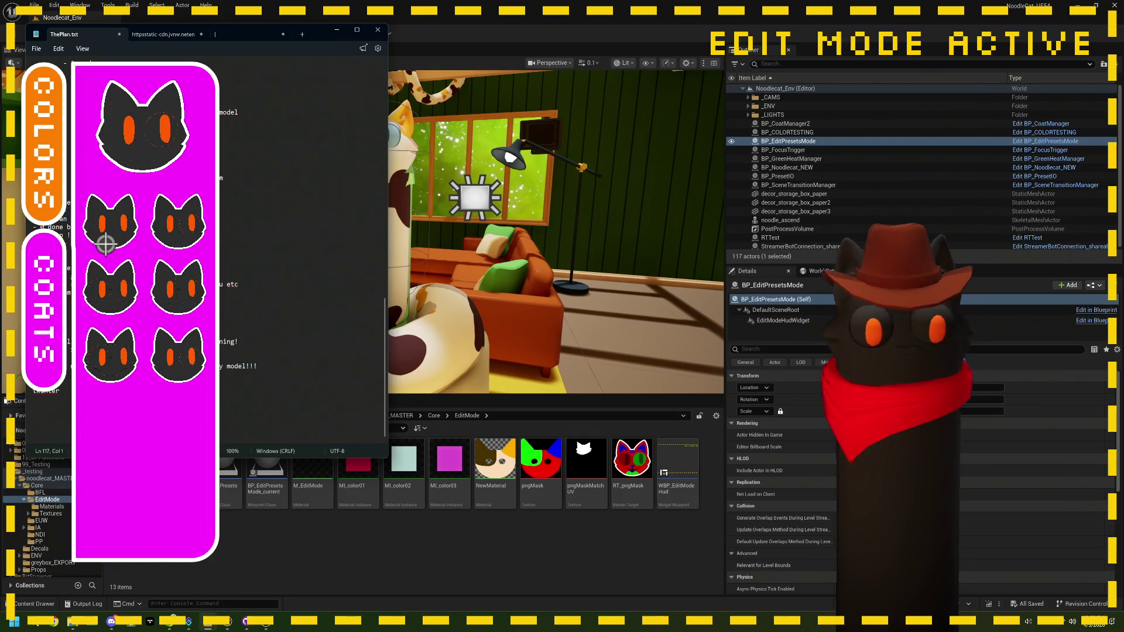
# Cut the last line of ThePlan.txt and paste it on a new line below 'done button? dont need commands'.
pyautogui.click(48, 294)
pyautogui.hotkey('shift', 'Up')
pyautogui.hotkey('shift', 'Up')
pyautogui.hotkey('ctrl', 'c')
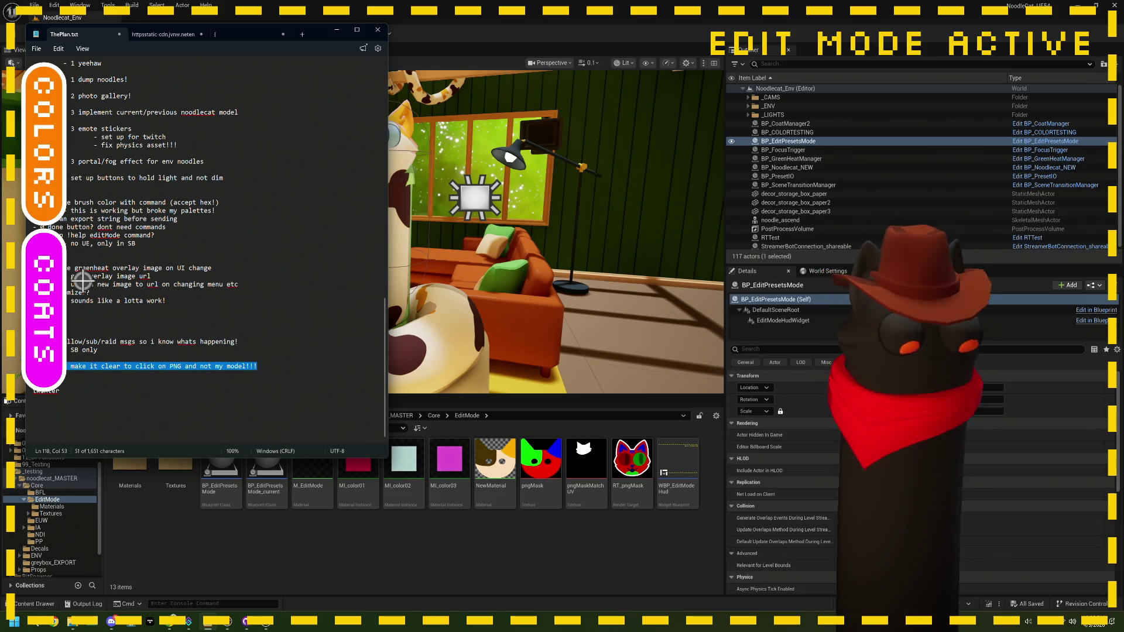
pyautogui.press('BackSpace')
pyautogui.click(172, 232)
pyautogui.press('Return')
pyautogui.press('Return')
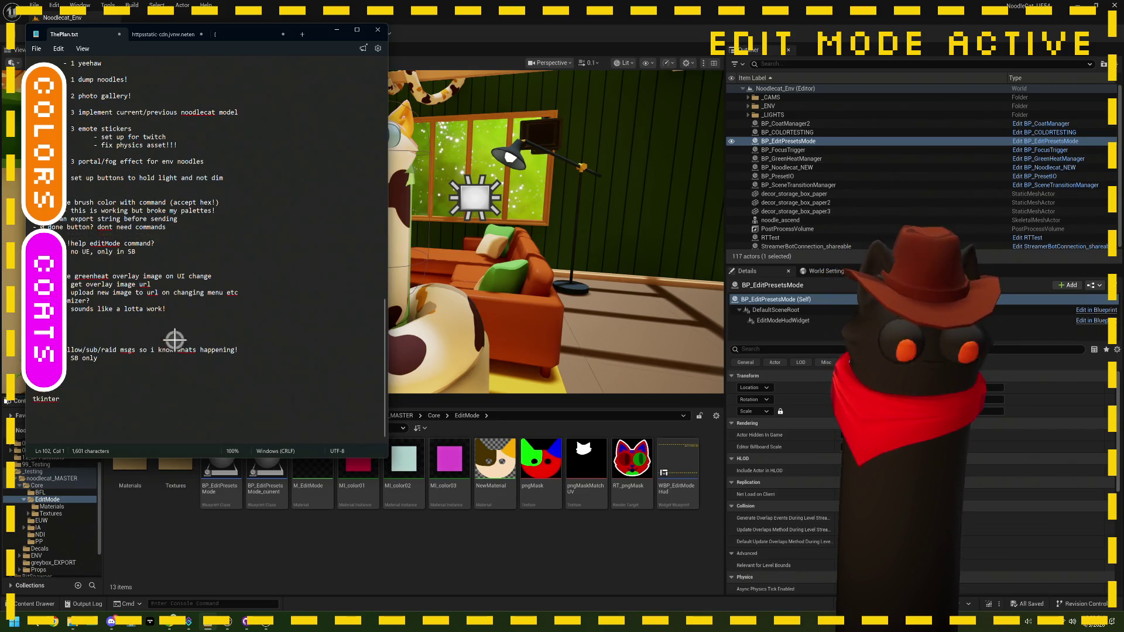
pyautogui.hotkey('ctrl', 'v')
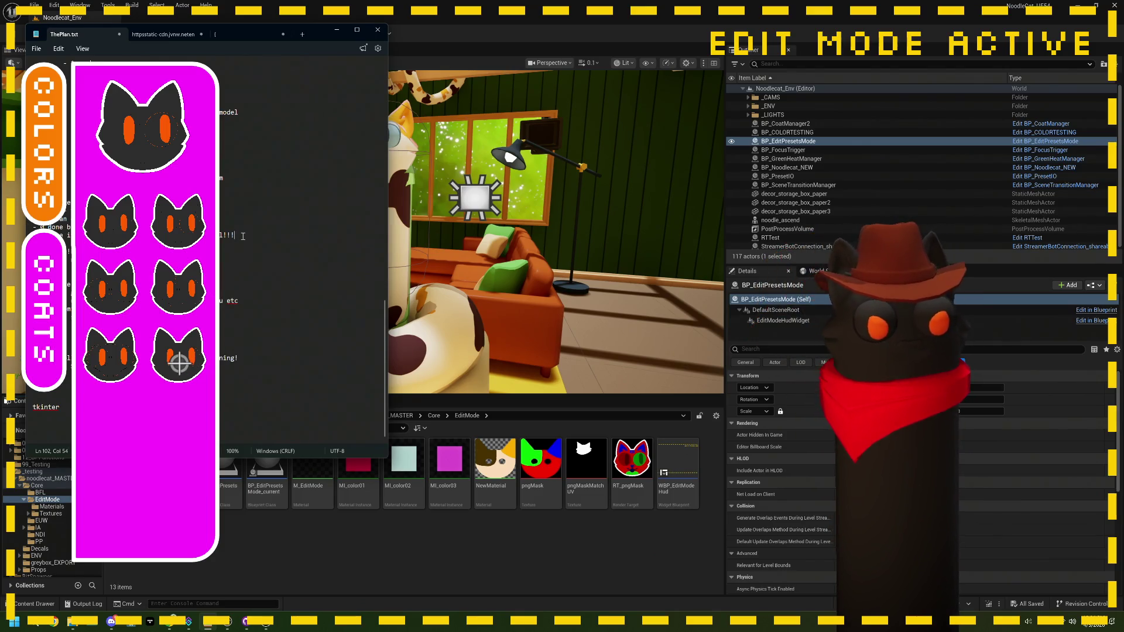
# Add dashed sub-lines to ThePlan.txt, ending with a note about when all colors are the same.
pyautogui.press('Return')
pyautogui.write('-')
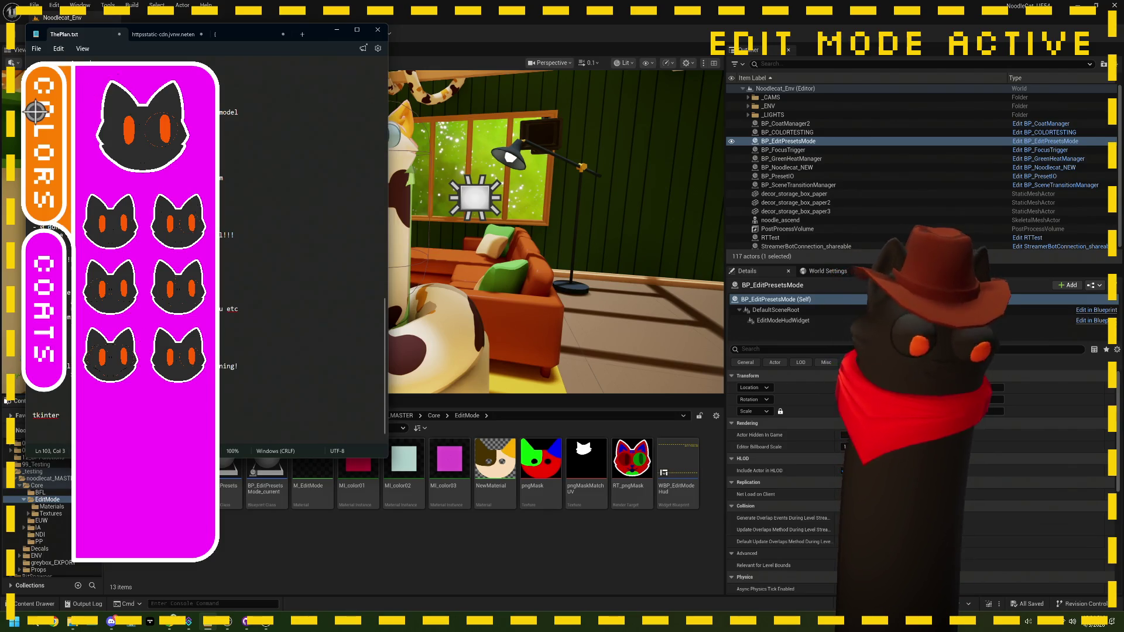
pyautogui.click(49, 119)
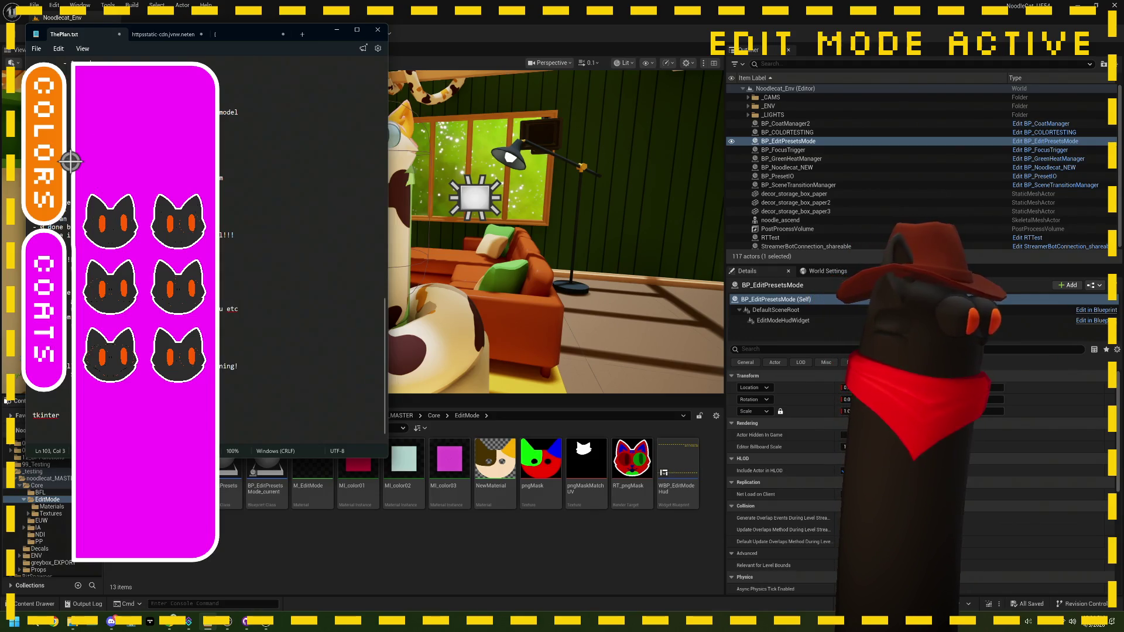
pyautogui.moveTo(82, 188)
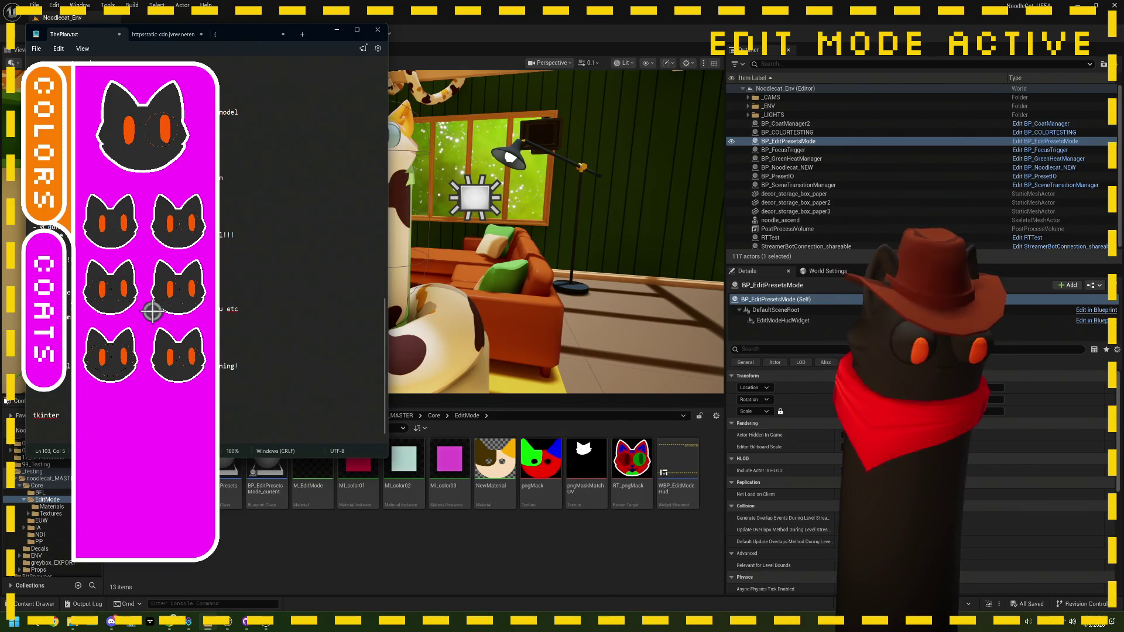
pyautogui.write('test')
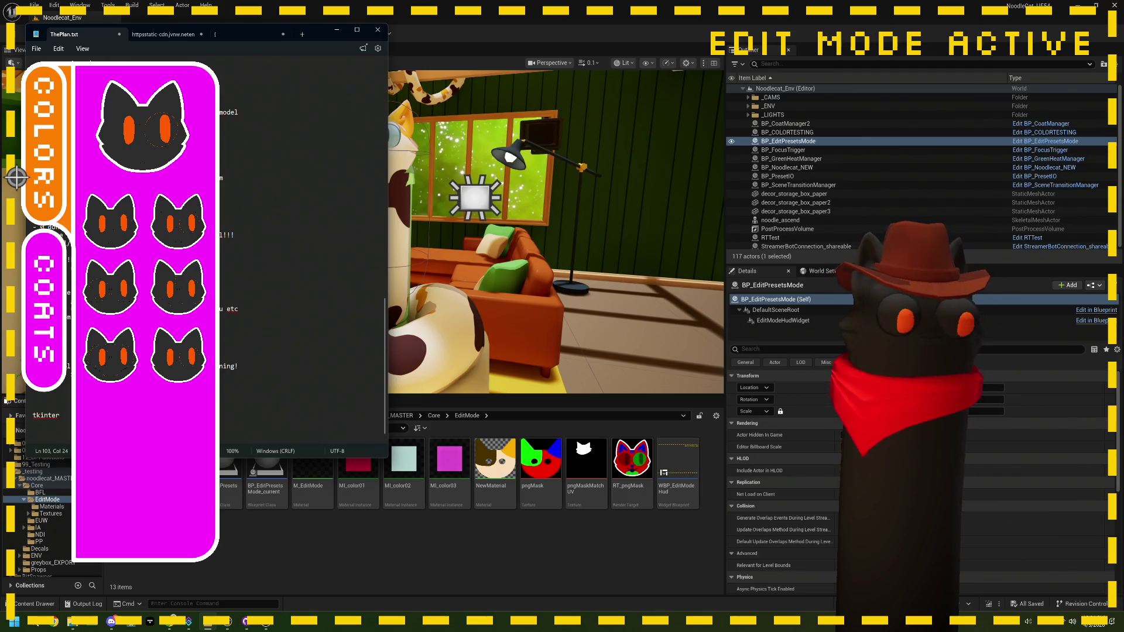
pyautogui.write('testing')
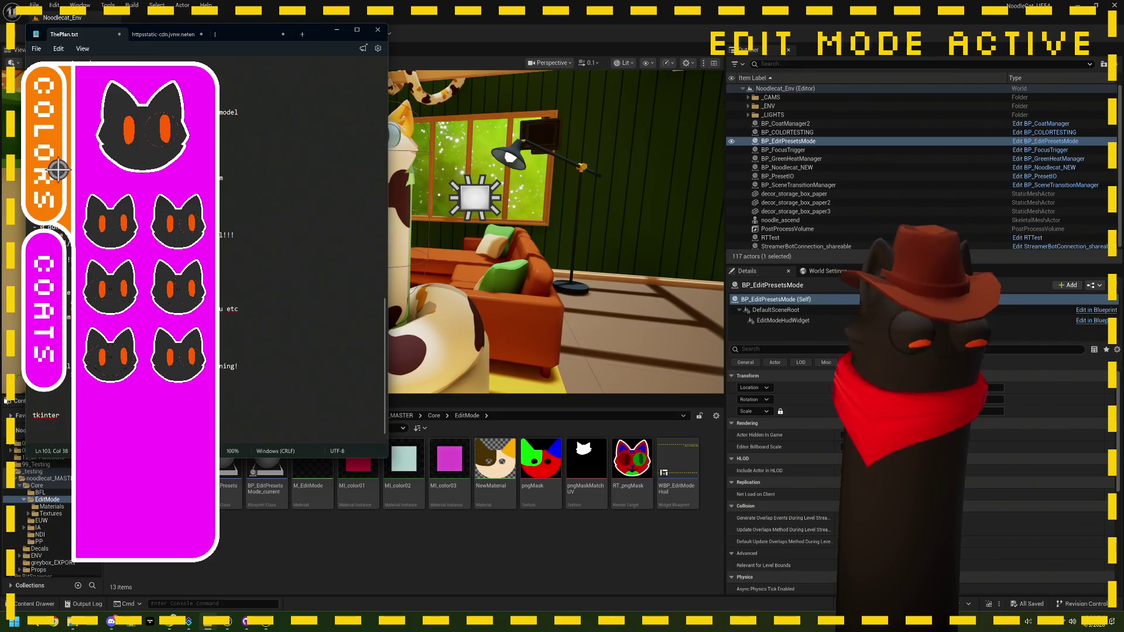
pyautogui.write(' test')
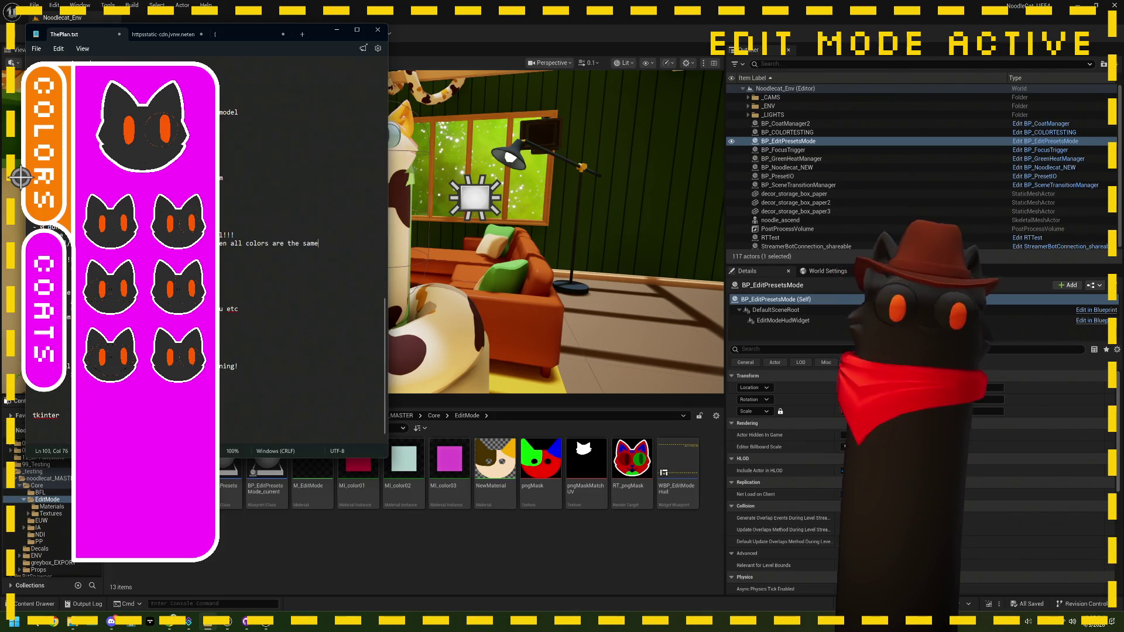
pyautogui.press('Return')
pyautogui.write('-')
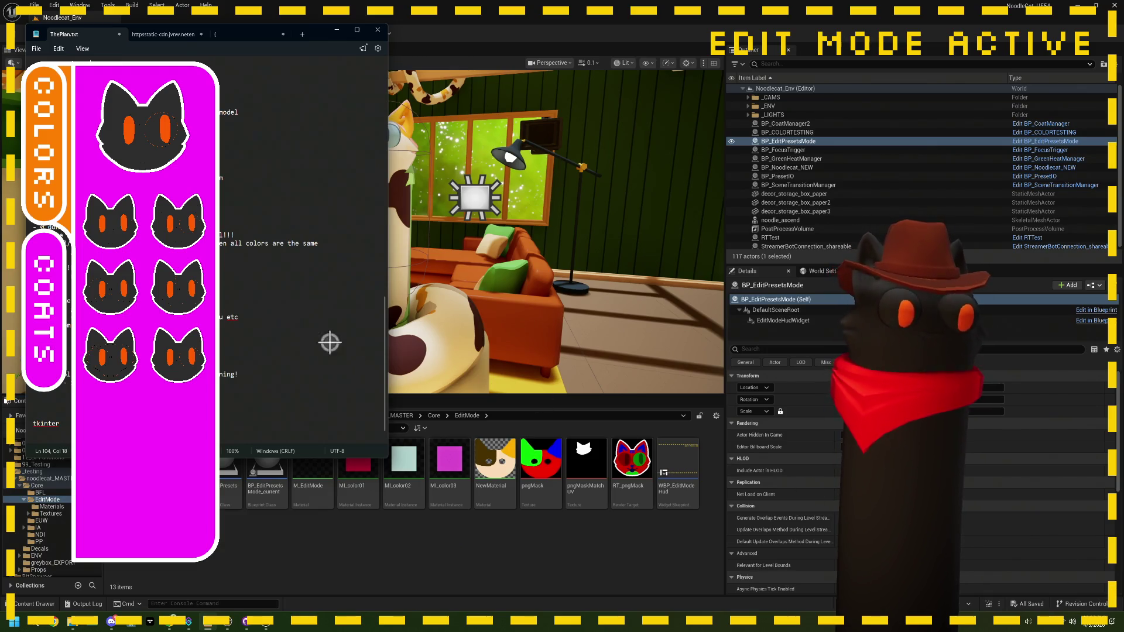
pyautogui.write('the')
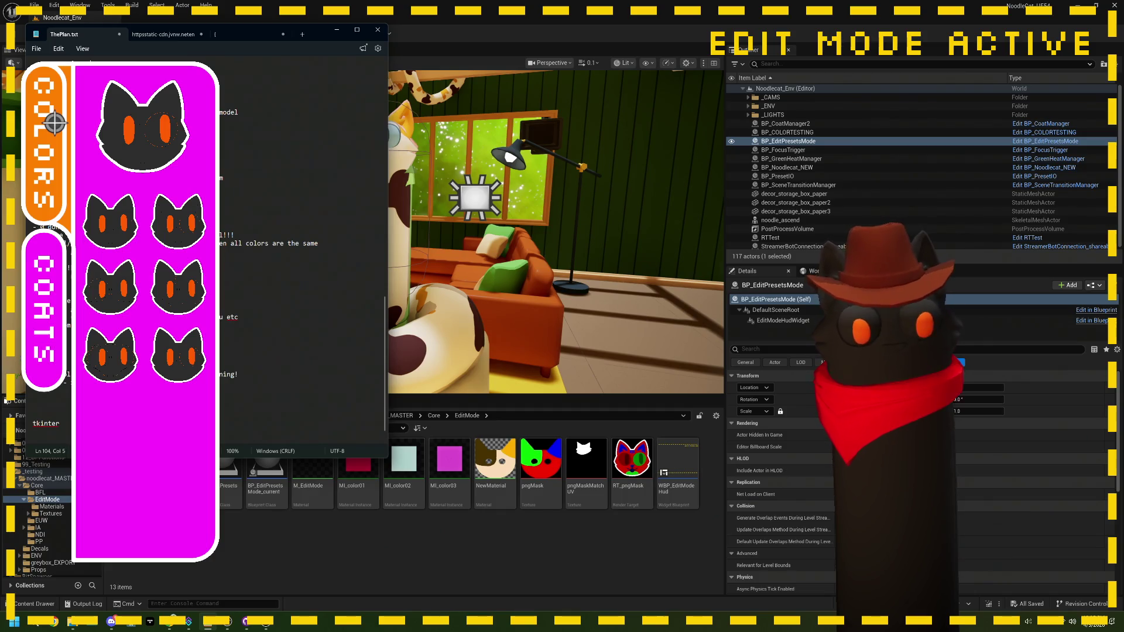
pyautogui.write('the sam')
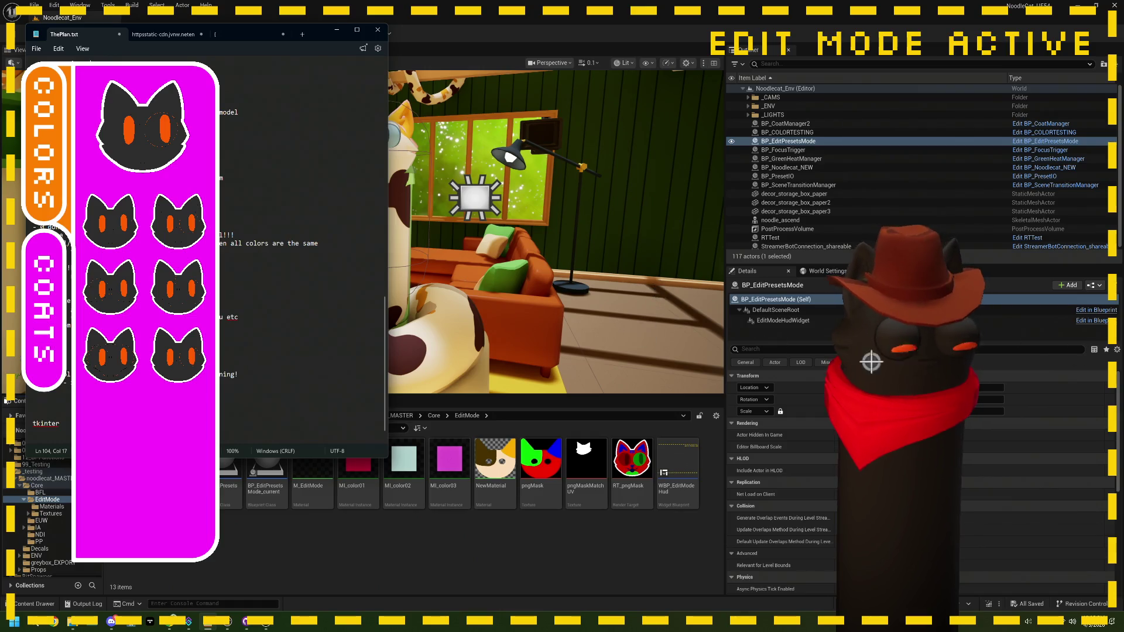
pyautogui.write('e')
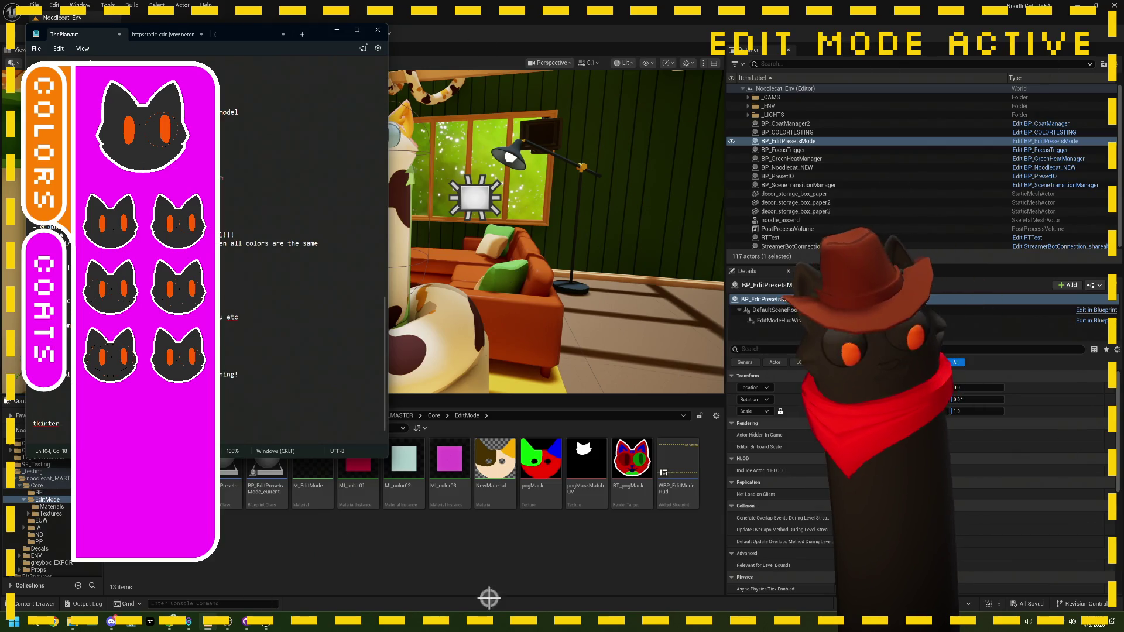
# Close the ThePlan.txt Notepad window to return to the Unreal stream view.
pyautogui.click(220, 477)
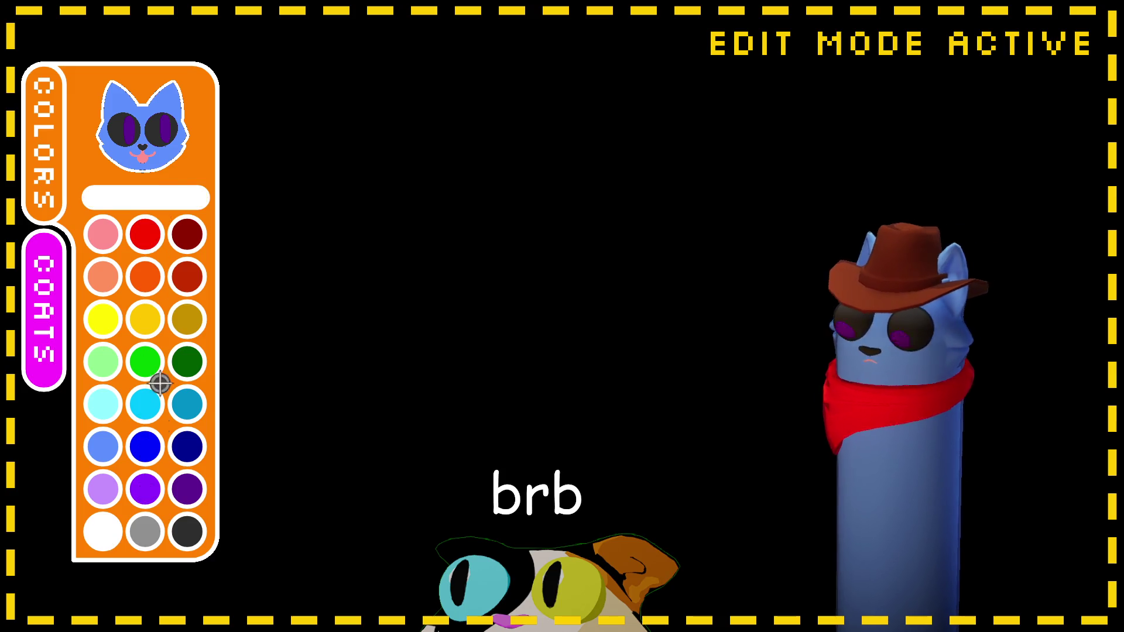
# Paint the blue cat's left and right eyes, both pupils, nose and mouth white.
pyautogui.click(137, 144)
pyautogui.click(136, 144)
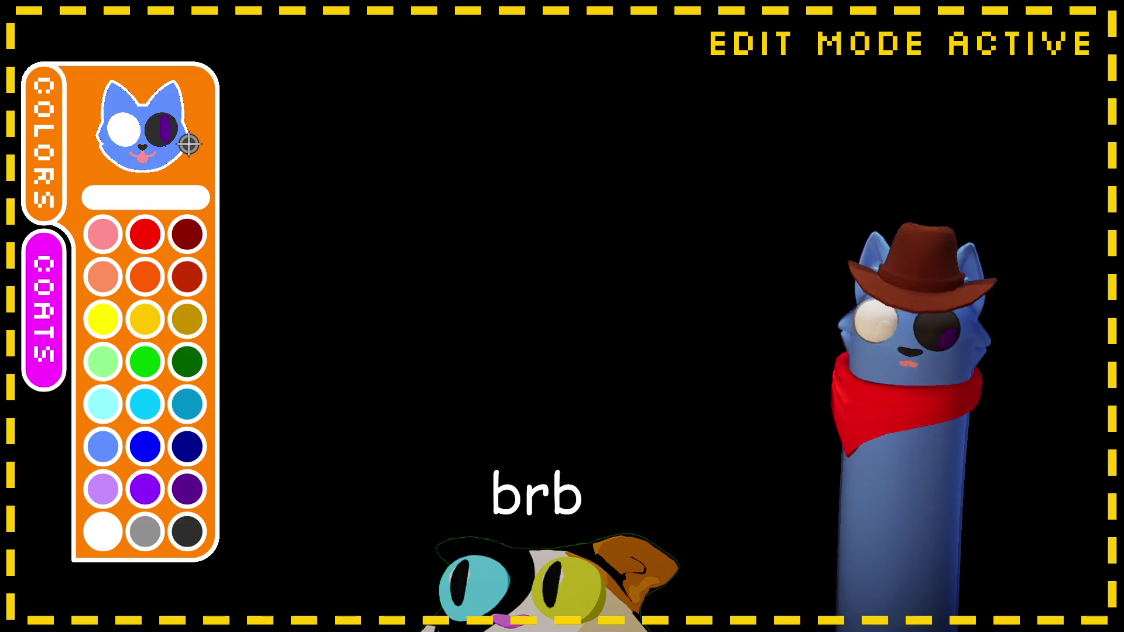
pyautogui.click(170, 132)
pyautogui.click(157, 133)
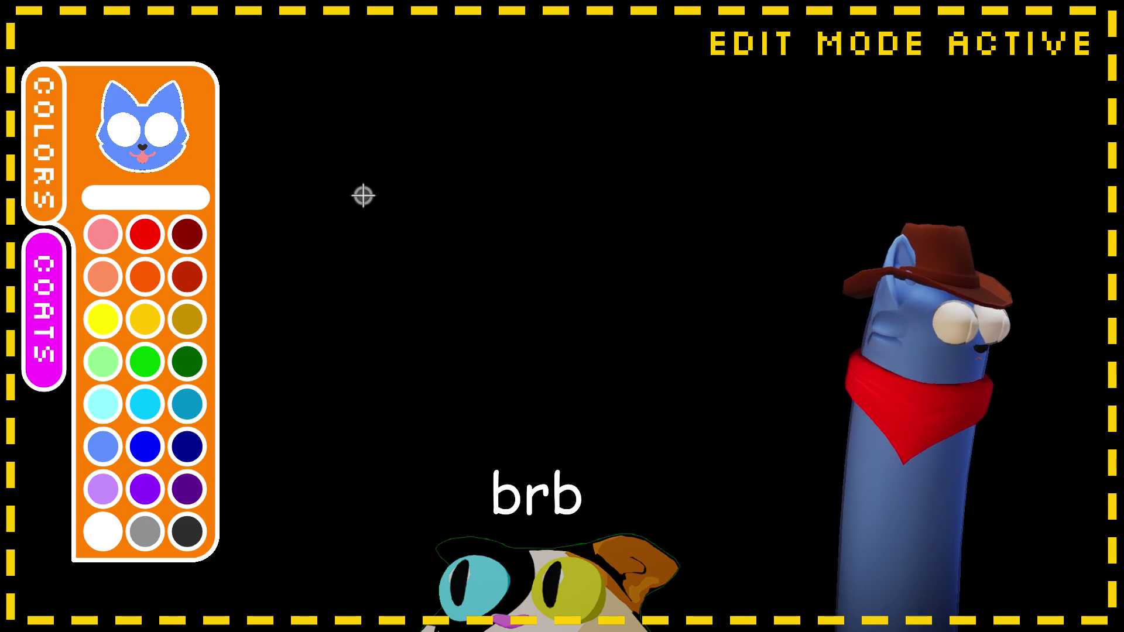
pyautogui.click(142, 147)
pyautogui.click(147, 159)
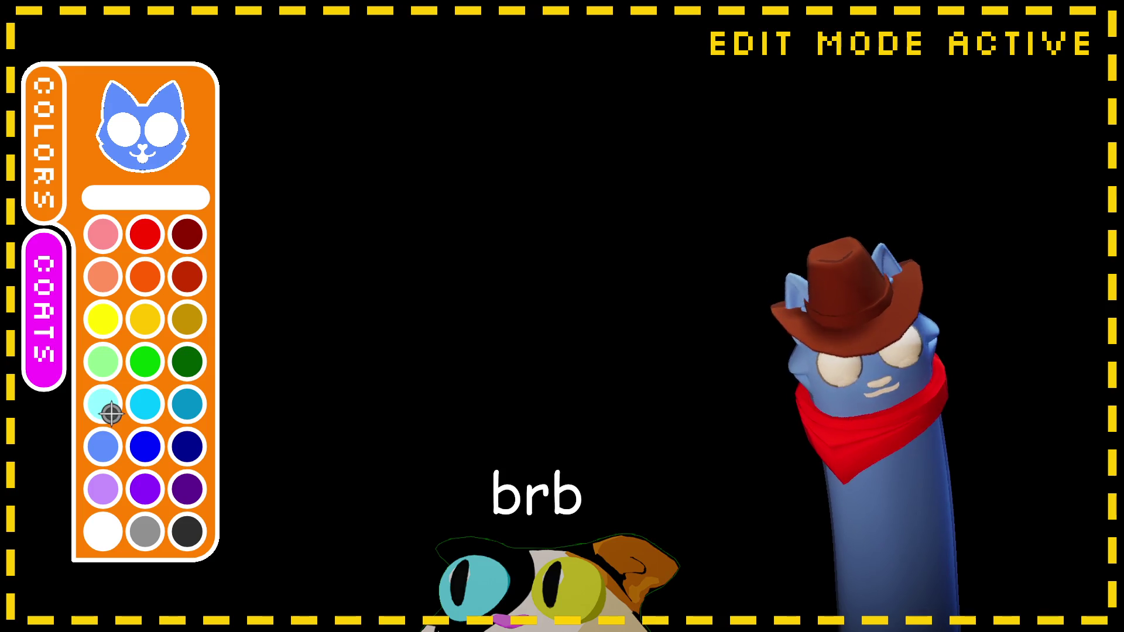